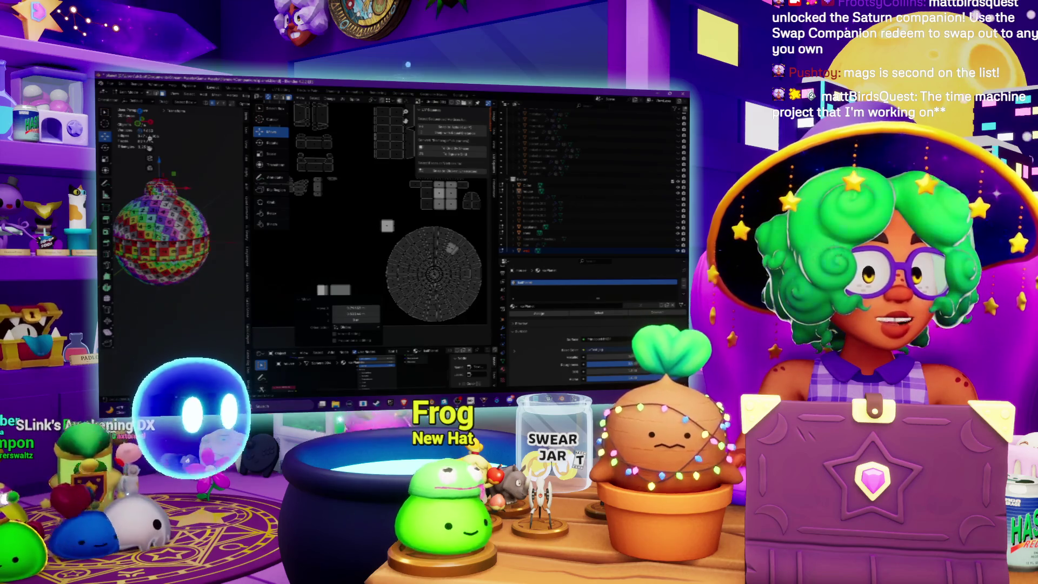
# Switch away from Blender to the Spotify 'Chill Stream Tunes' playlist
pyautogui.hotkey('alt', 'Tab')
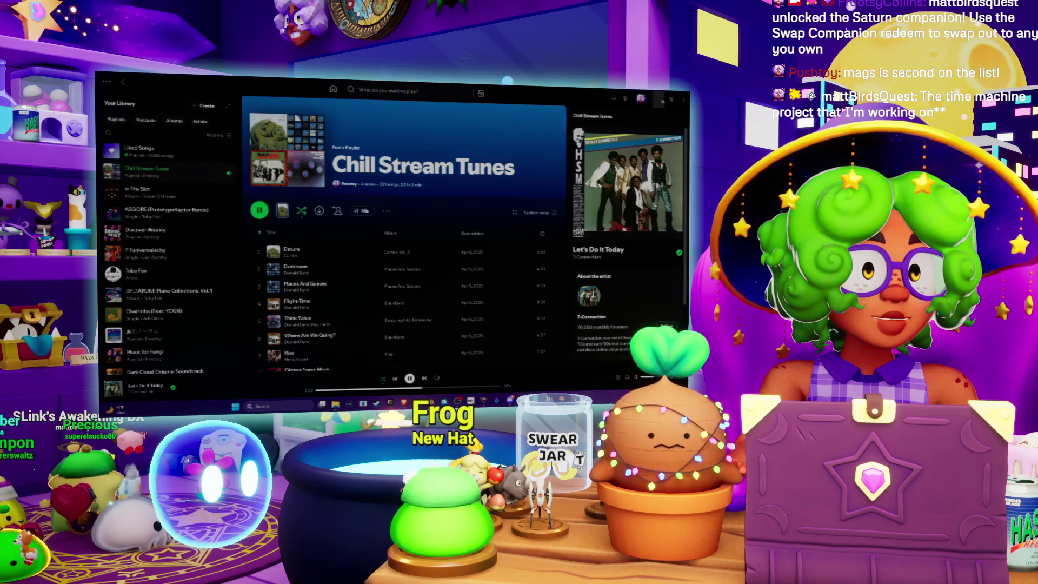
pyautogui.hotkey('alt', 'Tab')
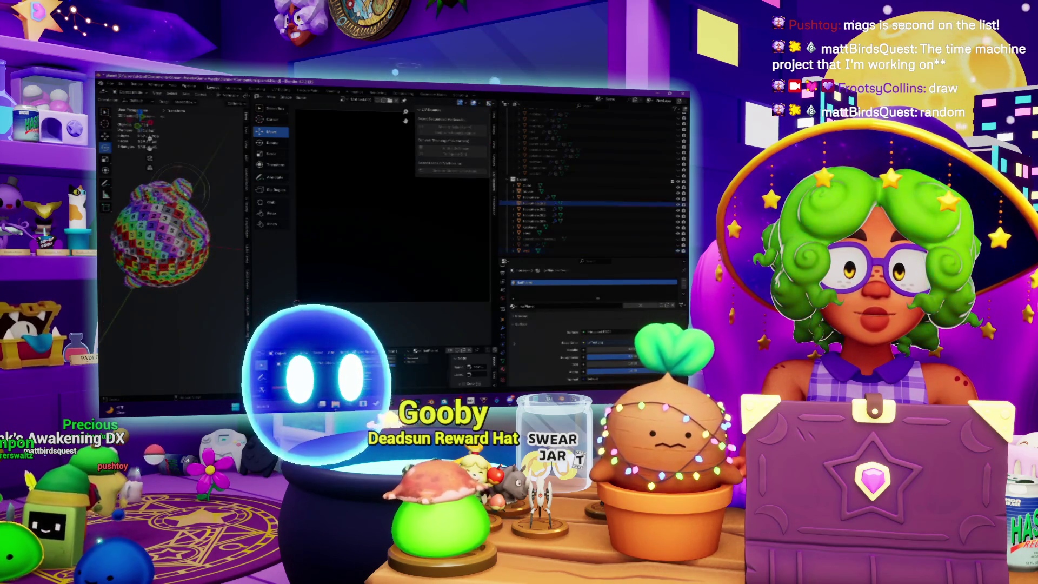
# Select several dice objects in the Outliner and enter Edit Mode
pyautogui.click(533, 203)
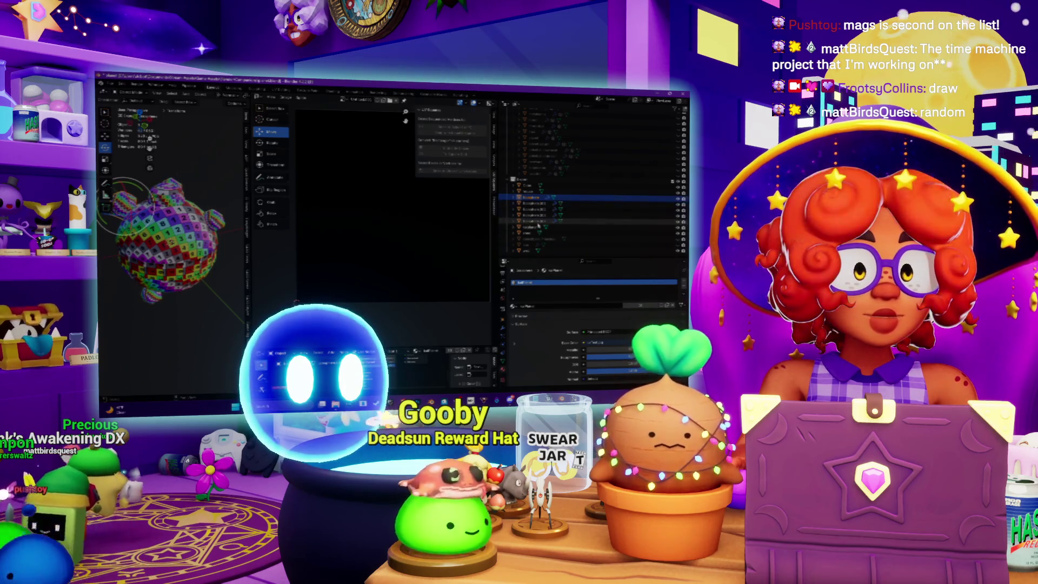
pyautogui.keyDown('shift'); pyautogui.click(535, 222); pyautogui.keyUp('shift')
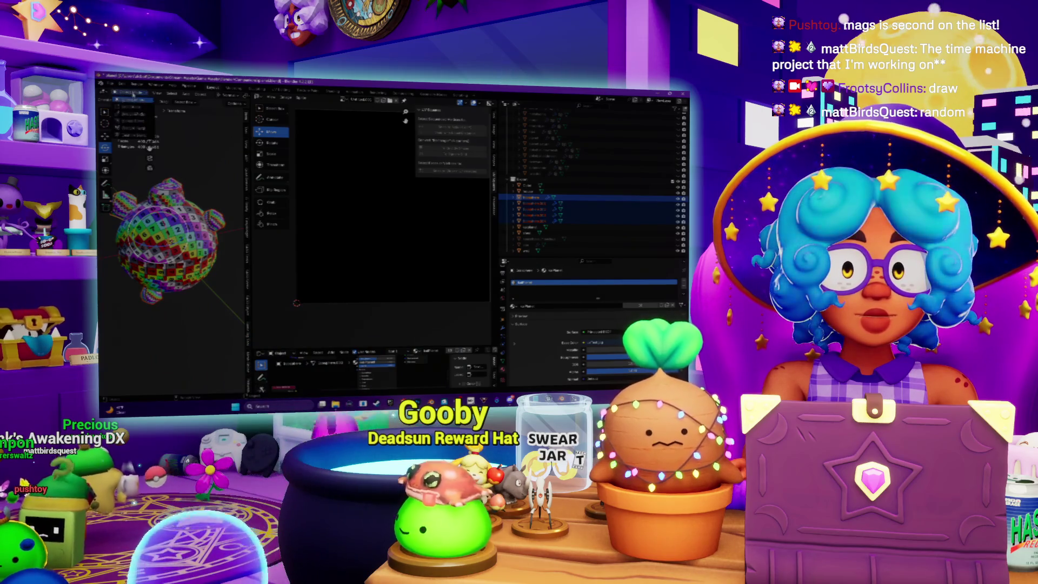
pyautogui.press('Tab')
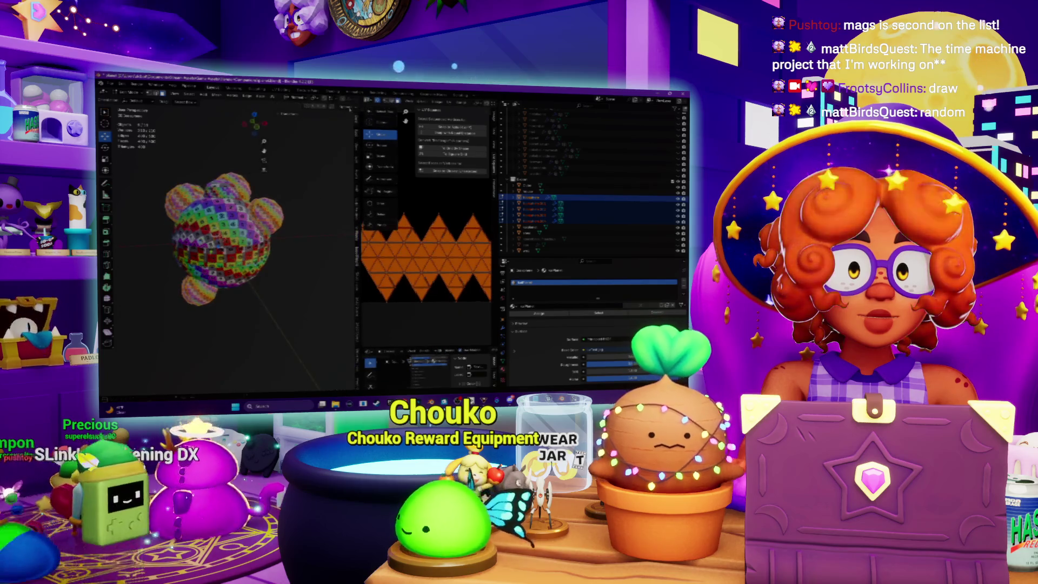
# Try re-unwrapping the d20, widen the UV Editor, then undo to restore the connected strip
pyautogui.click(273, 97)
pyautogui.click(282, 105)
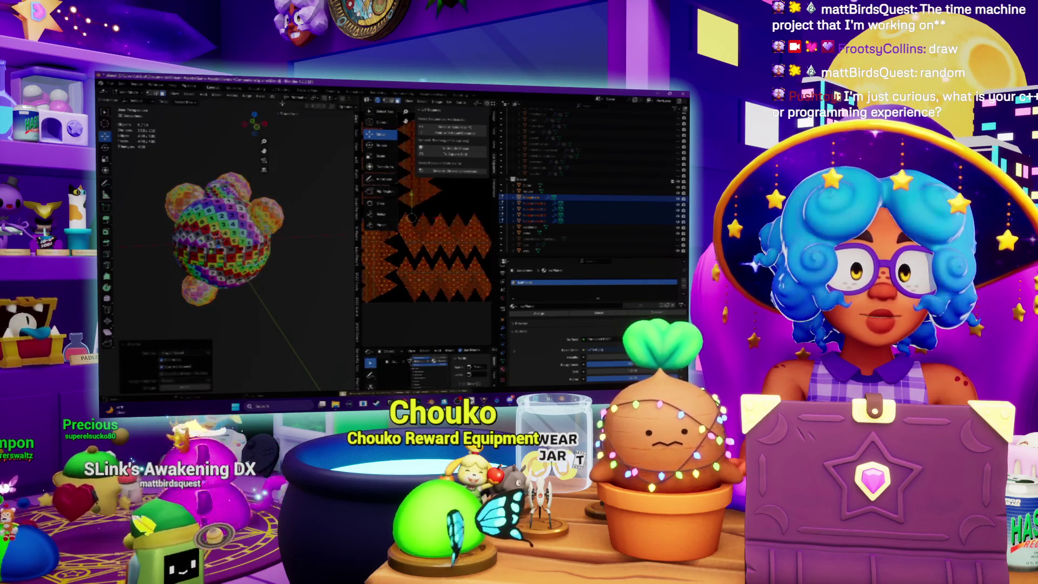
pyautogui.moveTo(357, 286); pyautogui.dragTo(236, 288)
pyautogui.hotkey('ctrl', 'z')
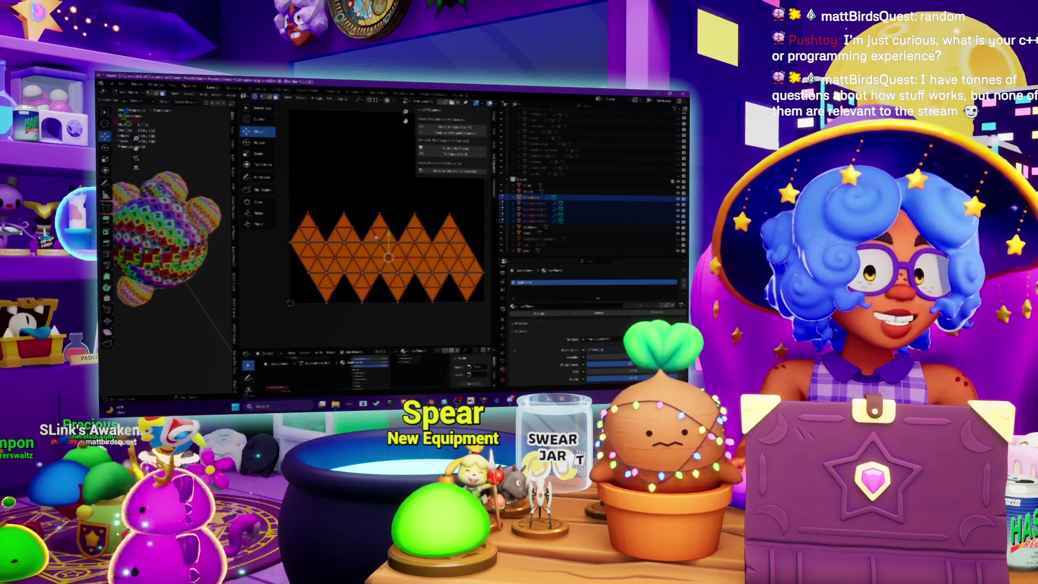
# Move the d20 triangle strip down-left and shrink it to about a quarter size
pyautogui.scroll(-4, 376, 238)
pyautogui.press('g')
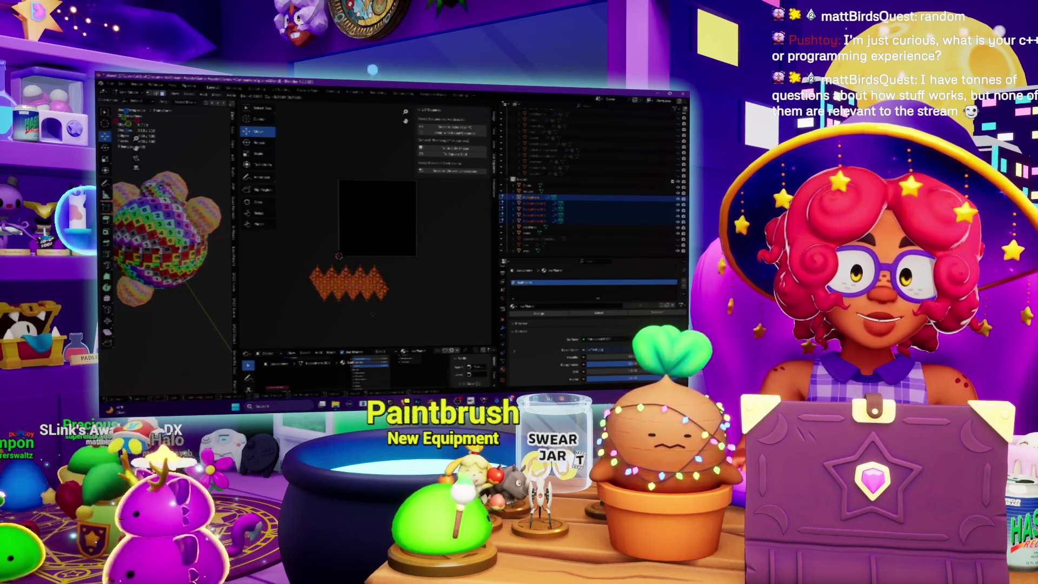
pyautogui.click(376, 312)
pyautogui.scroll(5, 162, 238)
pyautogui.scroll(-5, 162, 238)
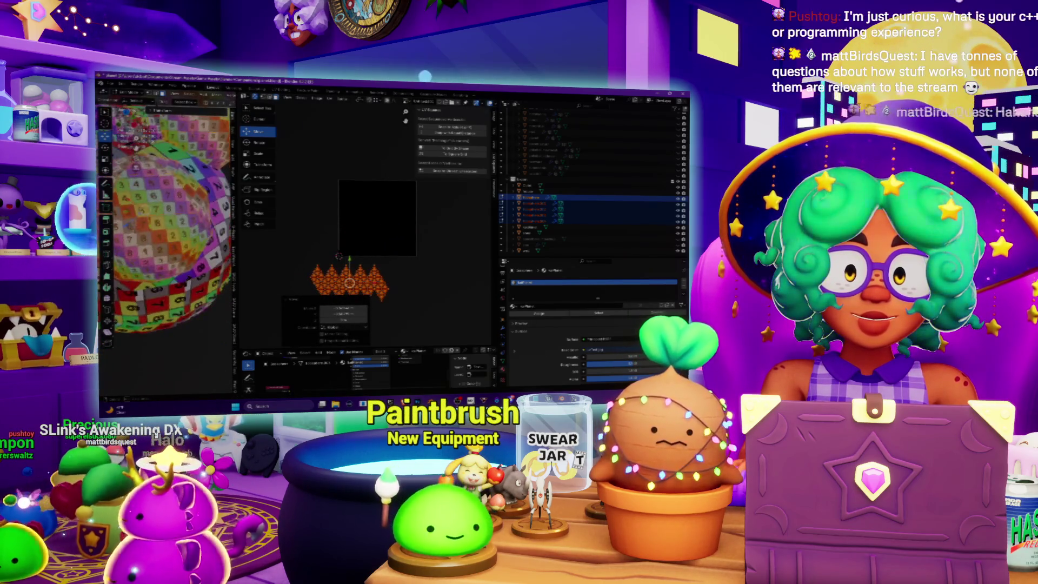
pyautogui.moveTo(368, 255)
pyautogui.mouseDown(button='middle')
pyautogui.moveTo(403, 232)
pyautogui.moveTo(349, 231)
pyautogui.mouseUp(button='middle')
pyautogui.scroll(-5, 385, 254)
pyautogui.scroll(5, 162, 227)
pyautogui.scroll(-5, 162, 227)
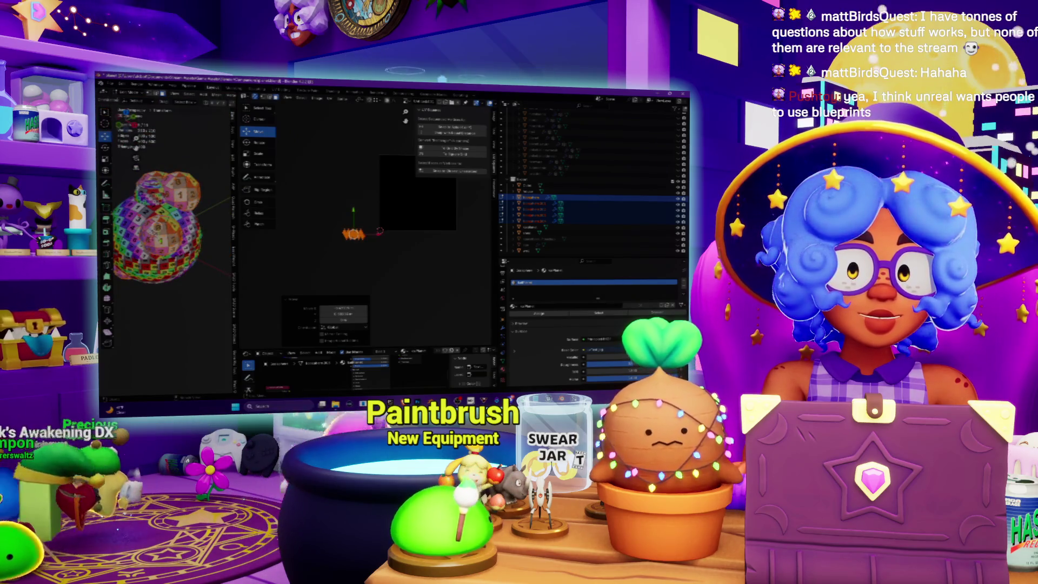
# Return the dice to Object Mode and orbit around the textured sphere
pyautogui.click(129, 101)
pyautogui.click(130, 107)
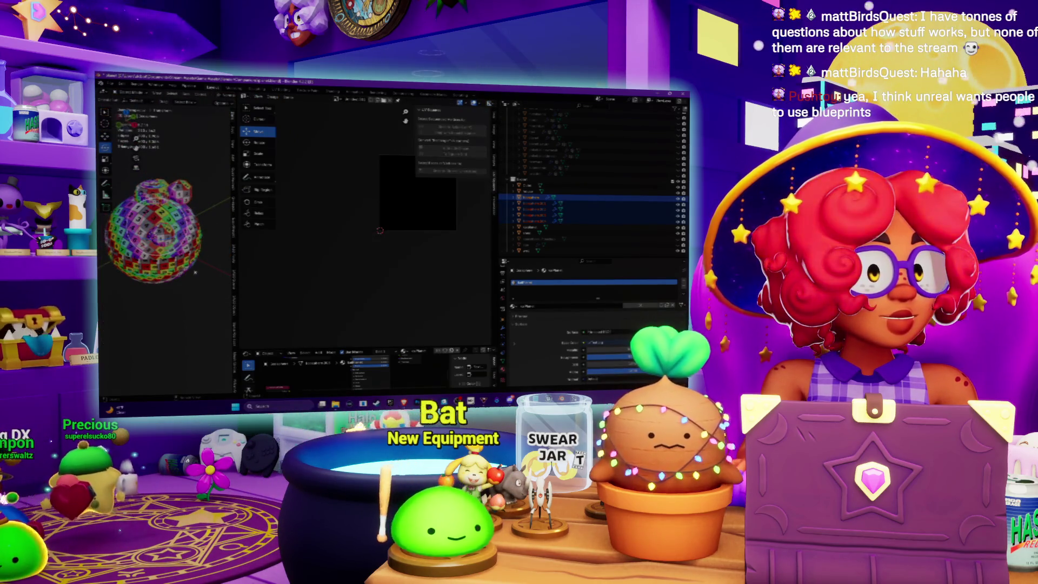
pyautogui.moveTo(212, 267); pyautogui.dragTo(209, 259, button='middle')
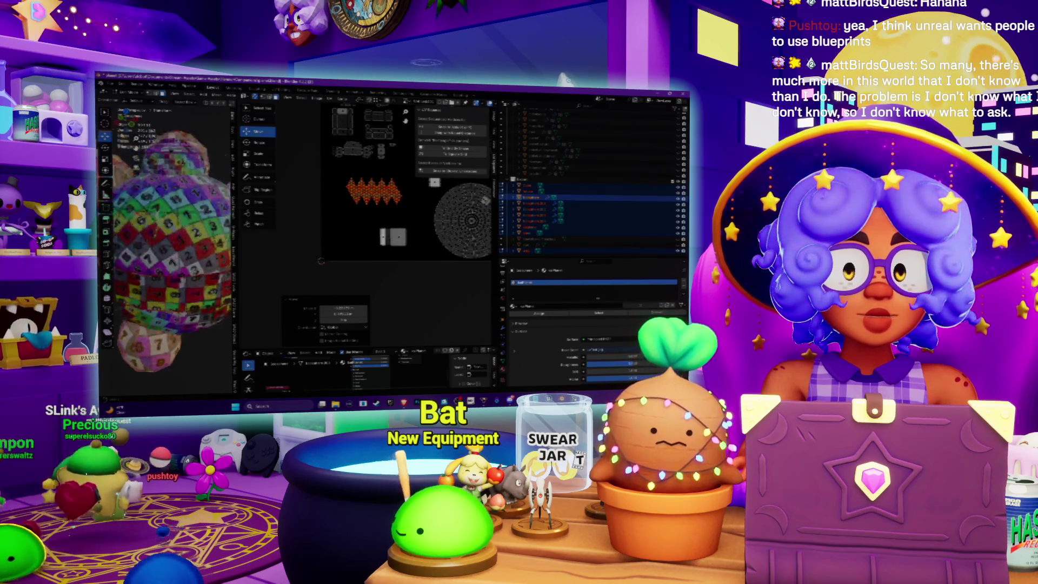
# Zoom out to view the shrunken d20 strip among the other dice islands
pyautogui.scroll(-3, 359, 230)
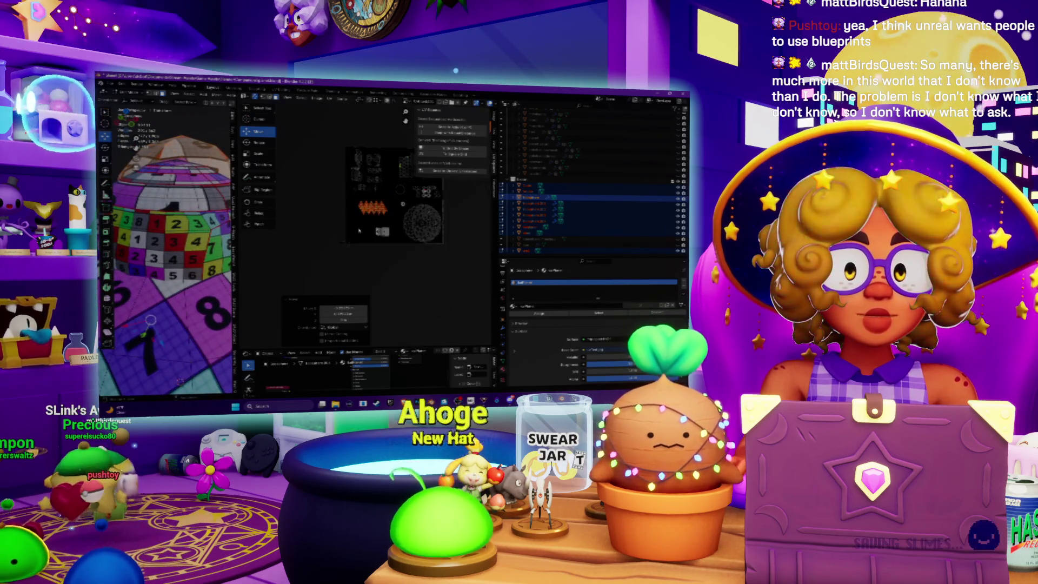
# Shift the orange d20 strip right toward the round disc, then select a small square island
pyautogui.moveTo(359, 230); pyautogui.dragTo(327, 259, button='middle')
pyautogui.moveTo(327, 260)
pyautogui.mouseDown()
pyautogui.moveTo(395, 275)
pyautogui.moveTo(359, 264)
pyautogui.mouseUp()
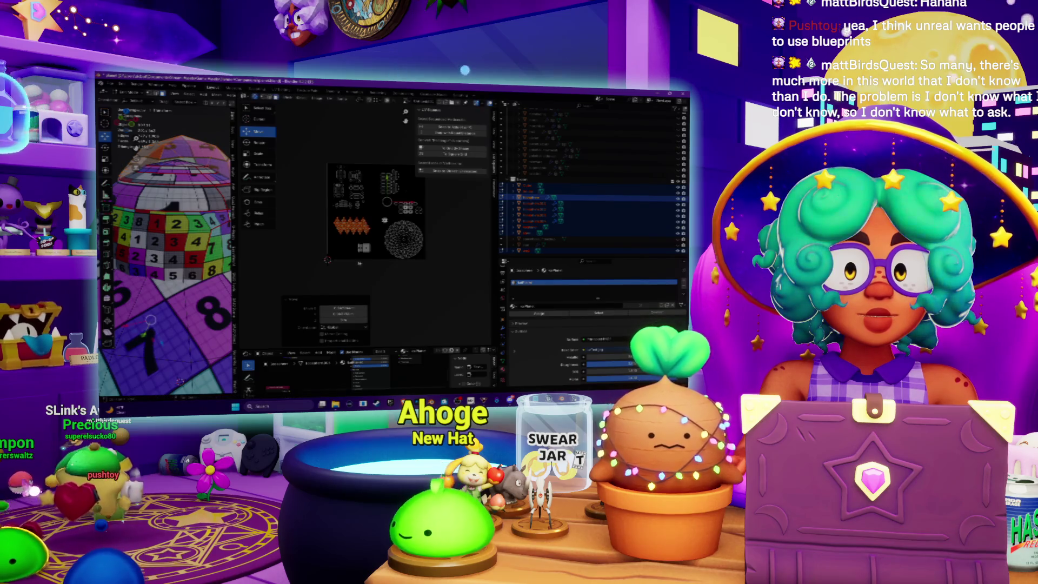
pyautogui.scroll(5, 360, 263)
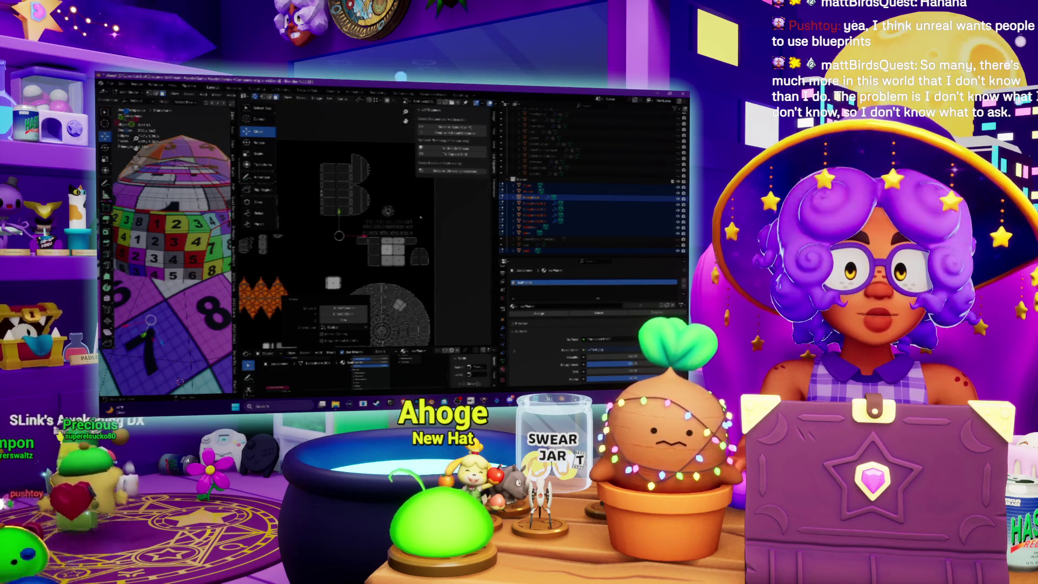
pyautogui.scroll(-3, 381, 236)
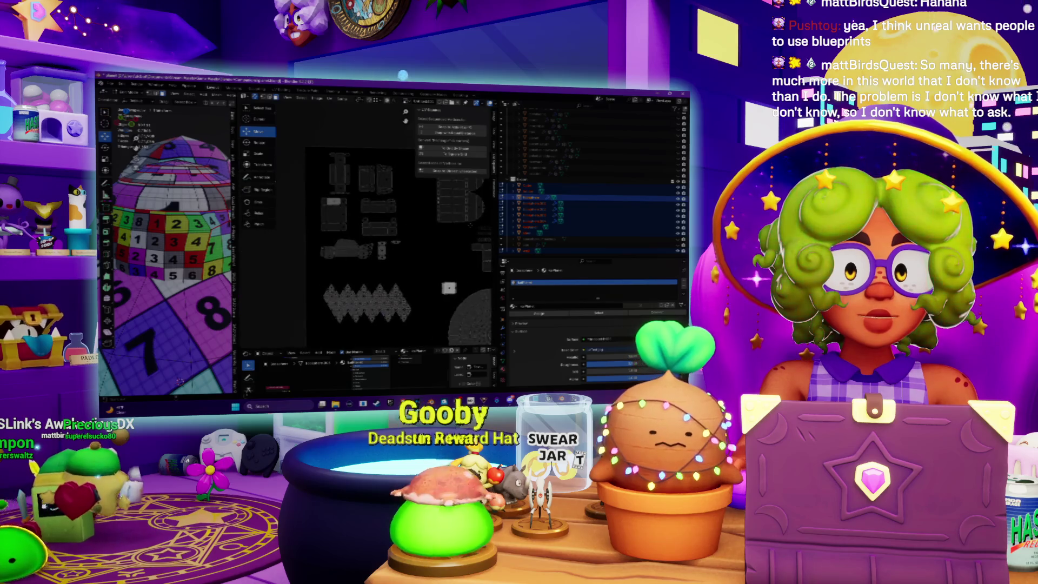
pyautogui.scroll(-4, 381, 236)
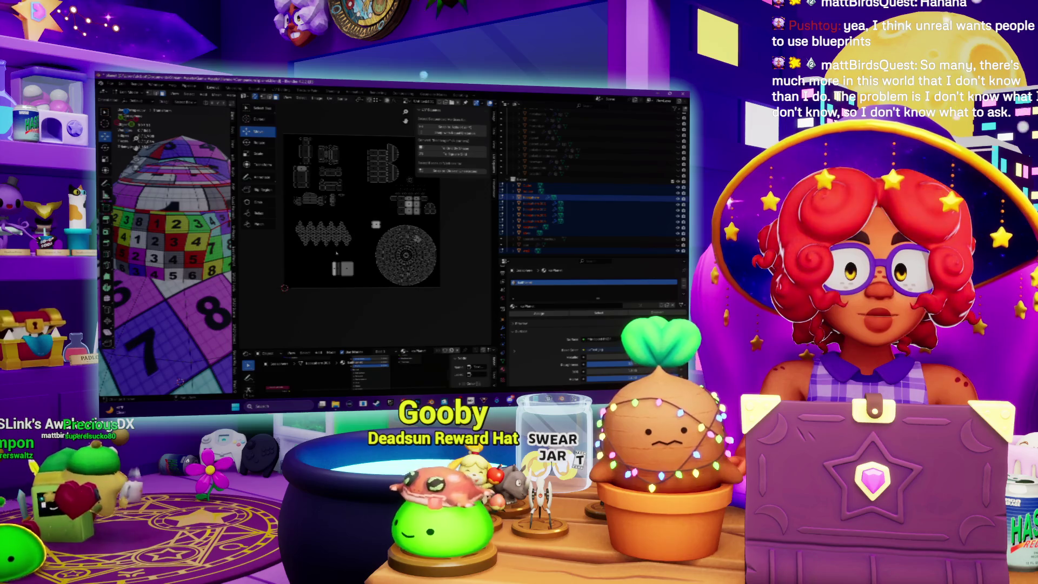
pyautogui.scroll(3, 336, 252)
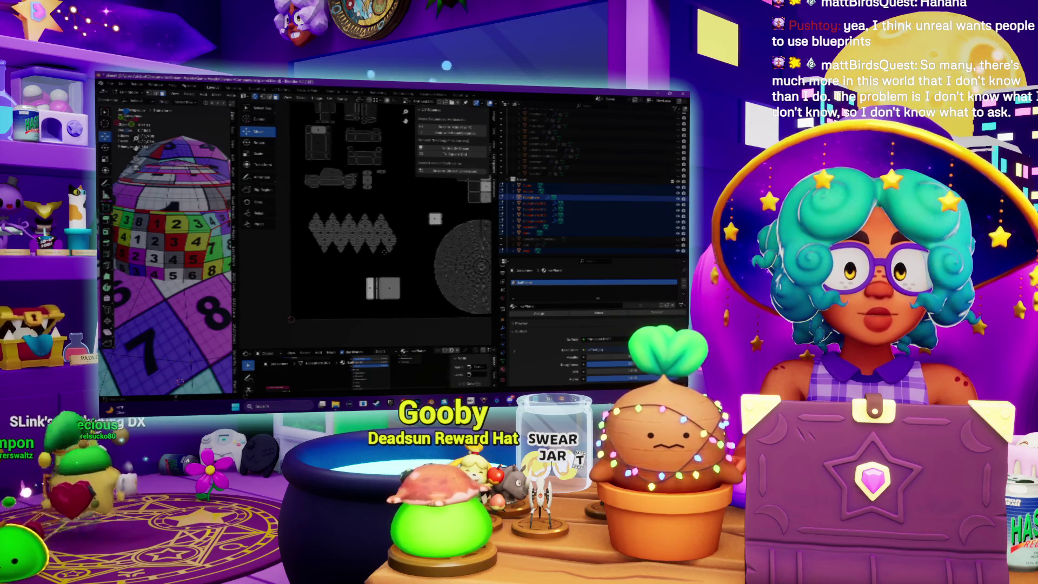
pyautogui.scroll(-3, 338, 252)
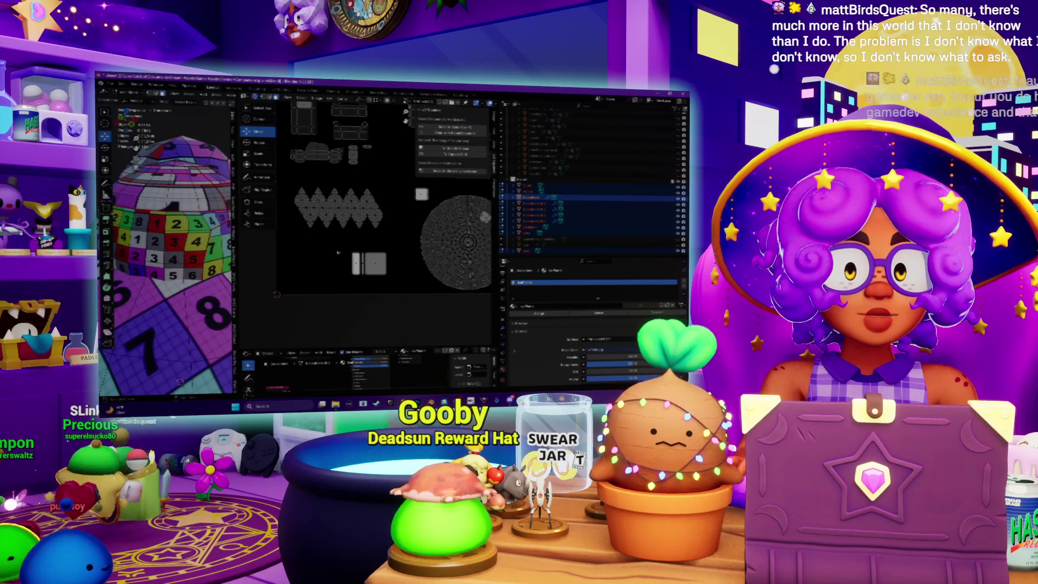
pyautogui.click(394, 284)
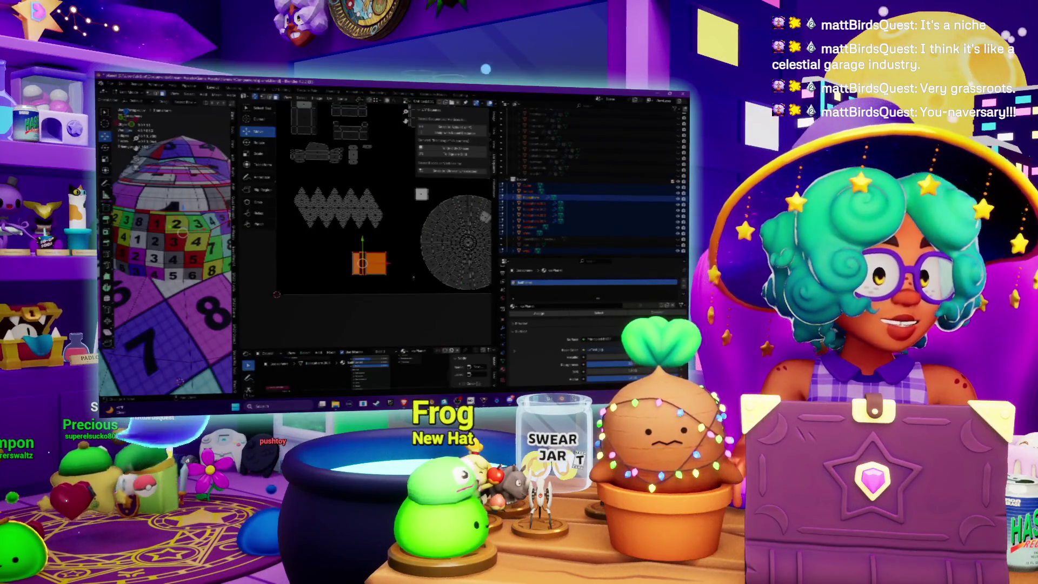
pyautogui.scroll(3, 380, 276)
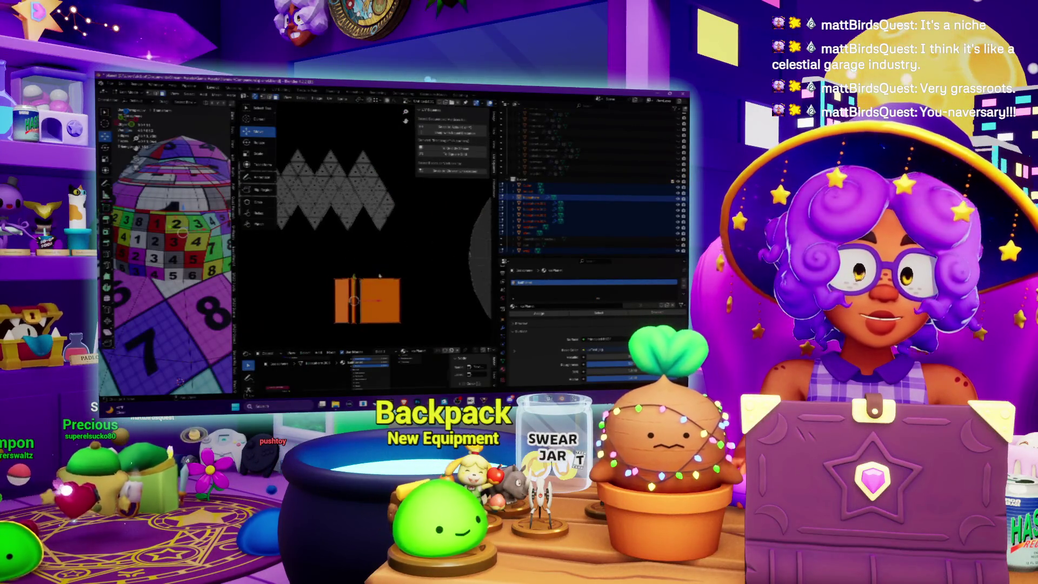
pyautogui.moveTo(409, 242)
pyautogui.mouseDown(button='middle')
pyautogui.moveTo(377, 264)
pyautogui.moveTo(390, 253)
pyautogui.mouseUp(button='middle')
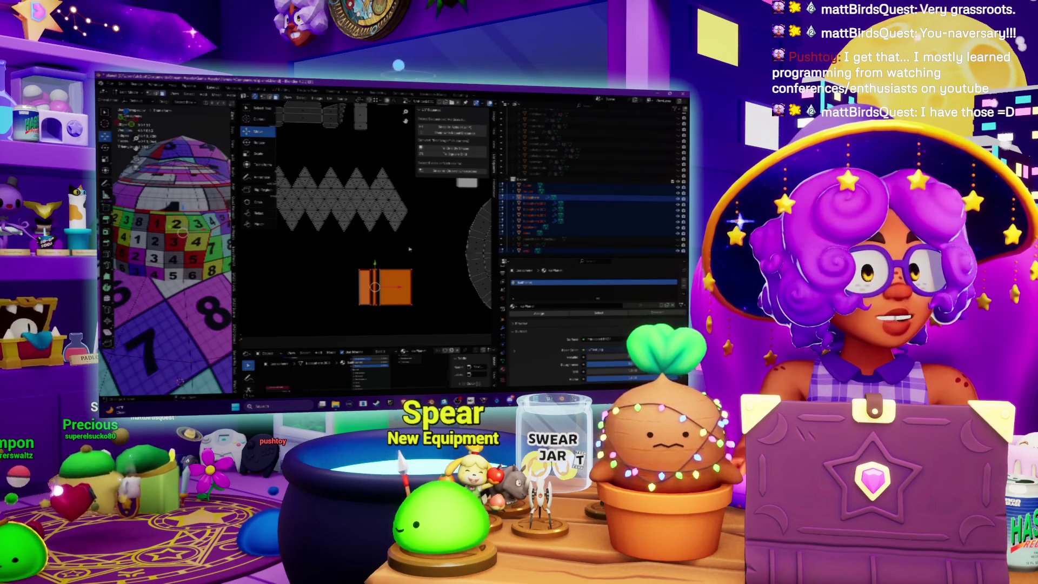
pyautogui.scroll(2, 409, 249)
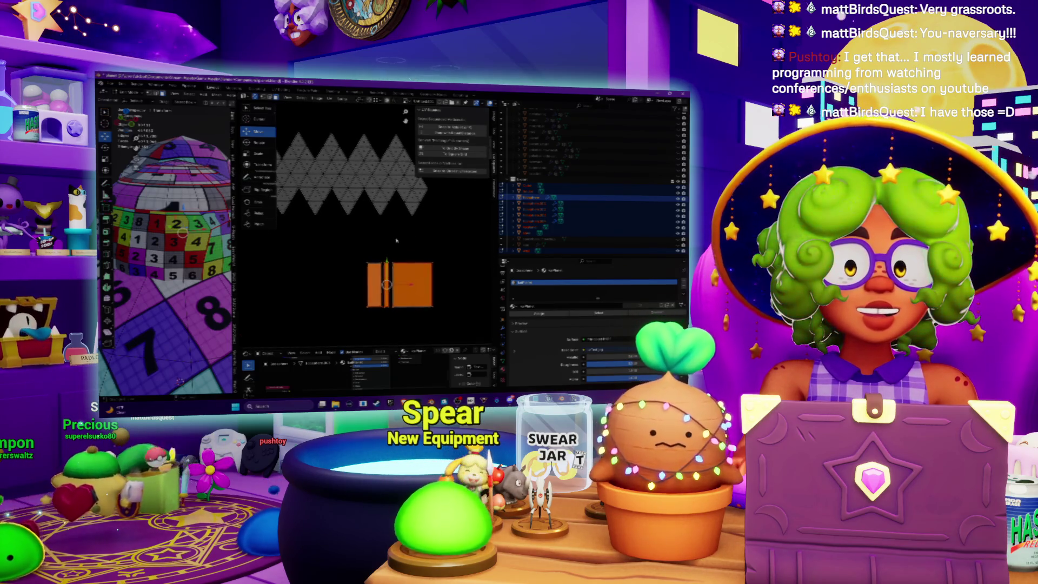
pyautogui.scroll(4, 396, 240)
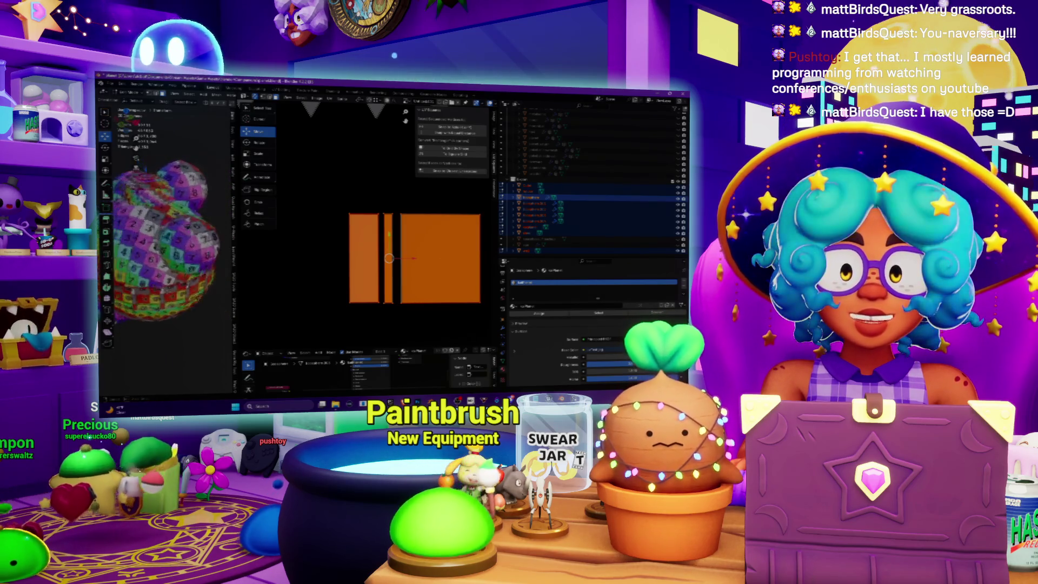
pyautogui.scroll(-5, 298, 261)
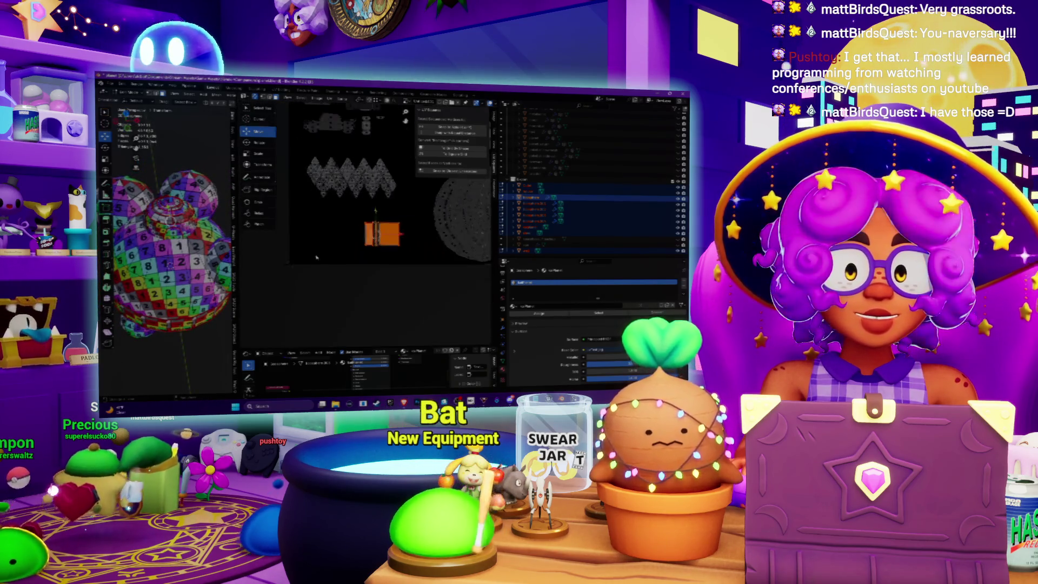
# Scale the orange island down below the triangle strip, beside the circular island
pyautogui.moveTo(351, 280)
pyautogui.mouseDown(button='middle')
pyautogui.moveTo(300, 279)
pyautogui.moveTo(374, 290)
pyautogui.mouseUp(button='middle')
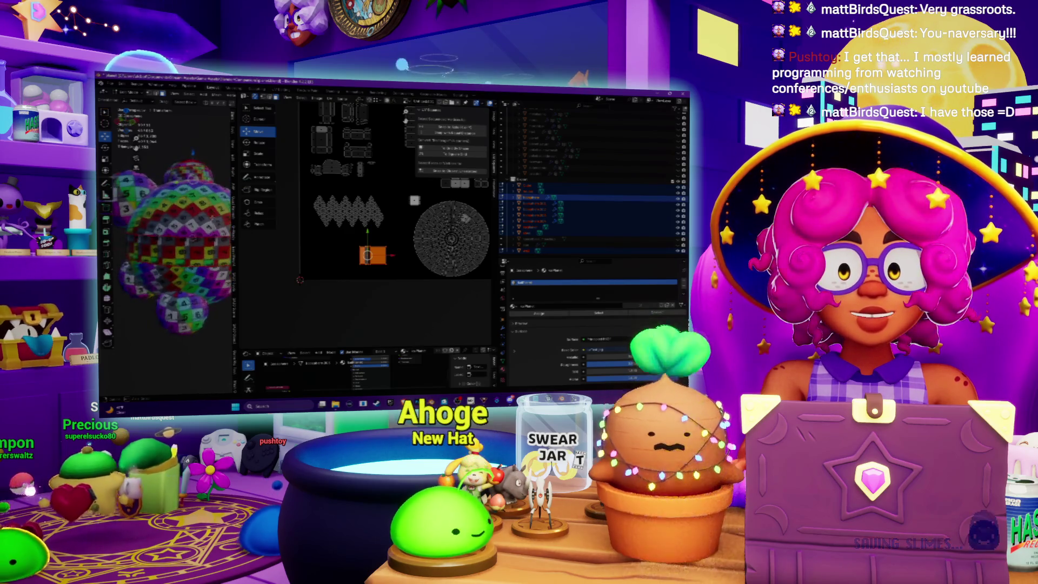
pyautogui.scroll(2, 408, 222)
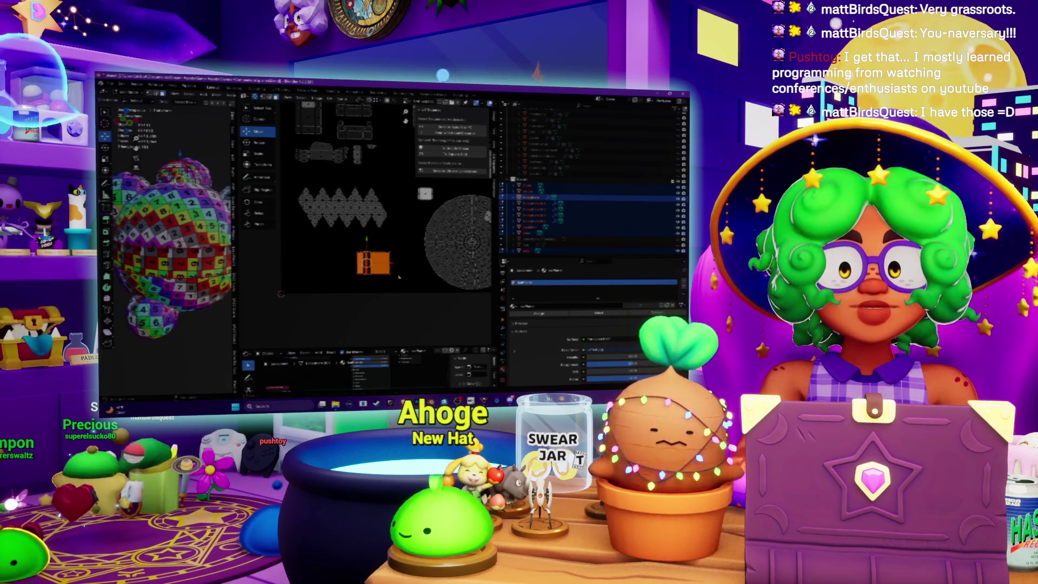
pyautogui.click(417, 297)
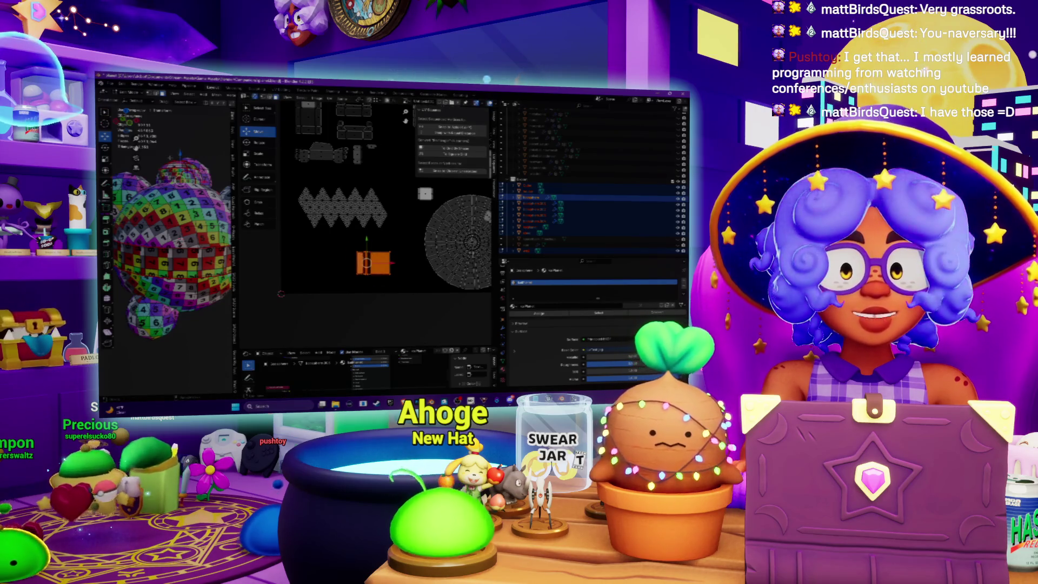
pyautogui.moveTo(409, 244); pyautogui.dragTo(356, 258, button='middle')
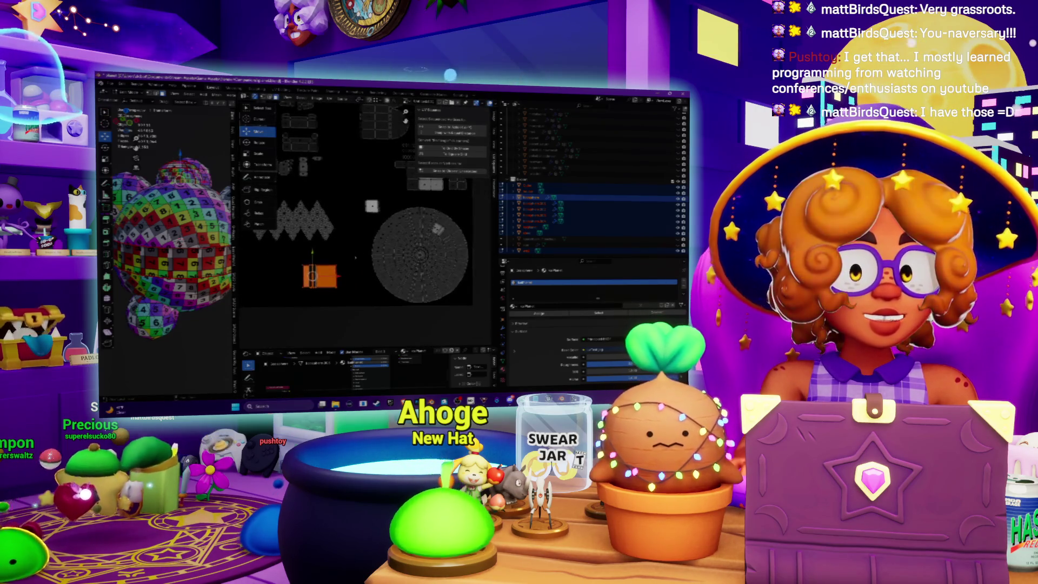
# Rescale the orange island and move it right, directly beneath the d20 zigzag strip
pyautogui.press('s')
pyautogui.click(388, 315)
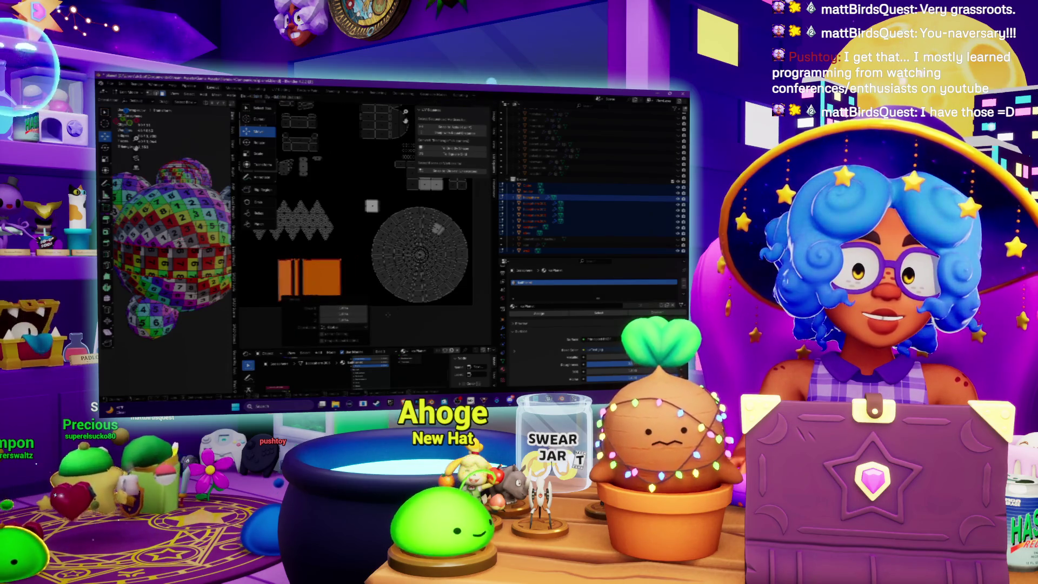
pyautogui.press('s')
pyautogui.press('Return')
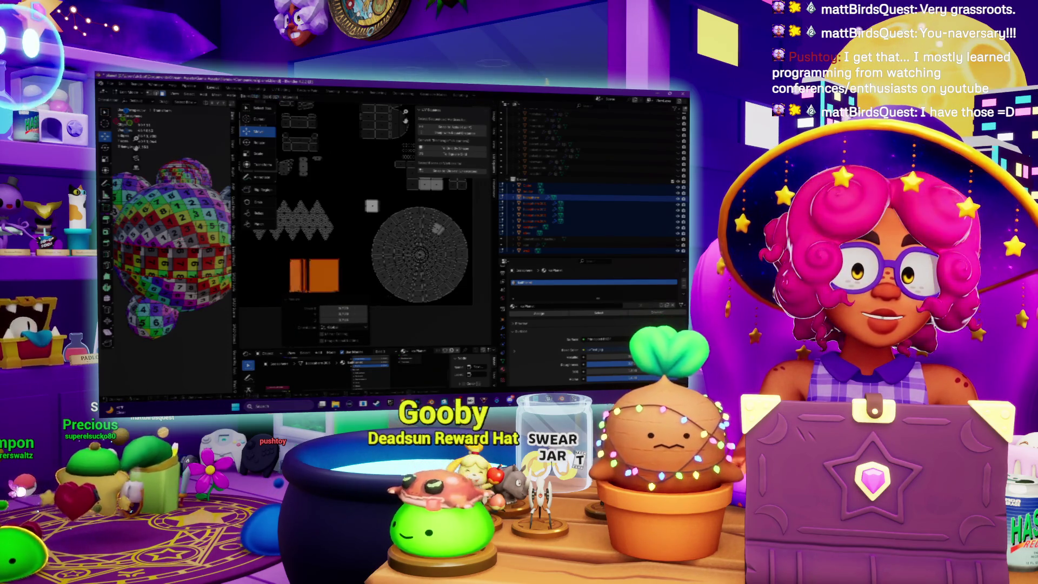
pyautogui.press('g')
pyautogui.moveTo(327, 279)
pyautogui.mouseDown(button='middle')
pyautogui.moveTo(360, 234)
pyautogui.moveTo(382, 244)
pyautogui.mouseUp(button='middle')
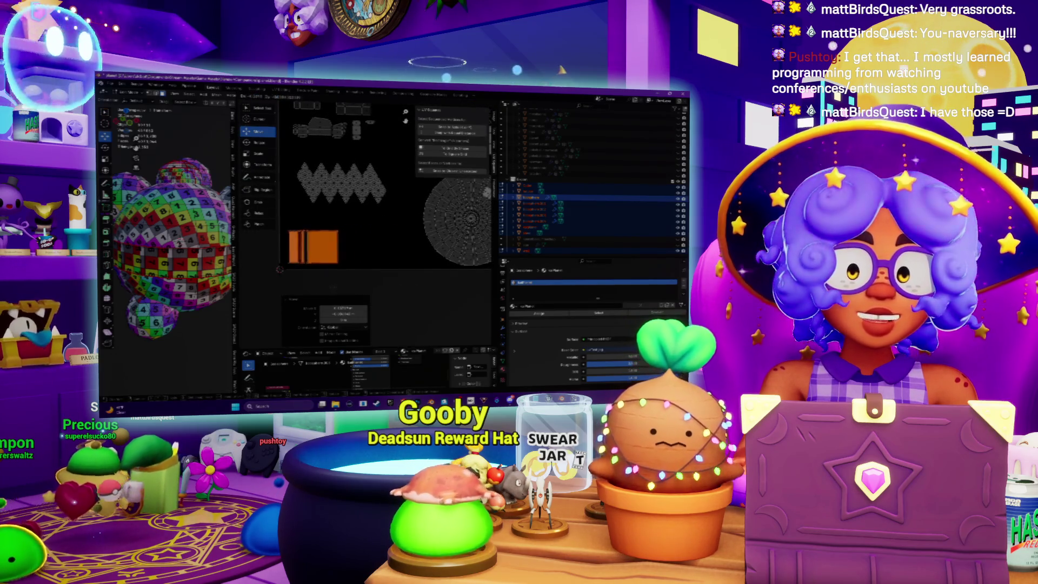
pyautogui.moveTo(348, 245); pyautogui.dragTo(391, 262, button='middle')
pyautogui.moveTo(162, 243); pyautogui.dragTo(179, 238, button='middle')
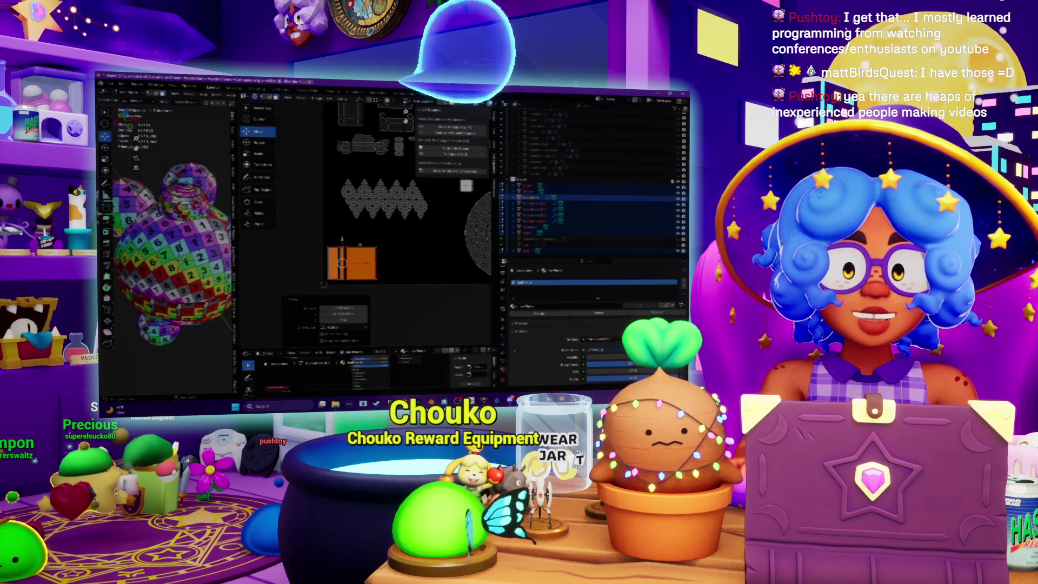
pyautogui.moveTo(379, 227); pyautogui.dragTo(401, 216, button='middle')
pyautogui.scroll(5, 168, 254)
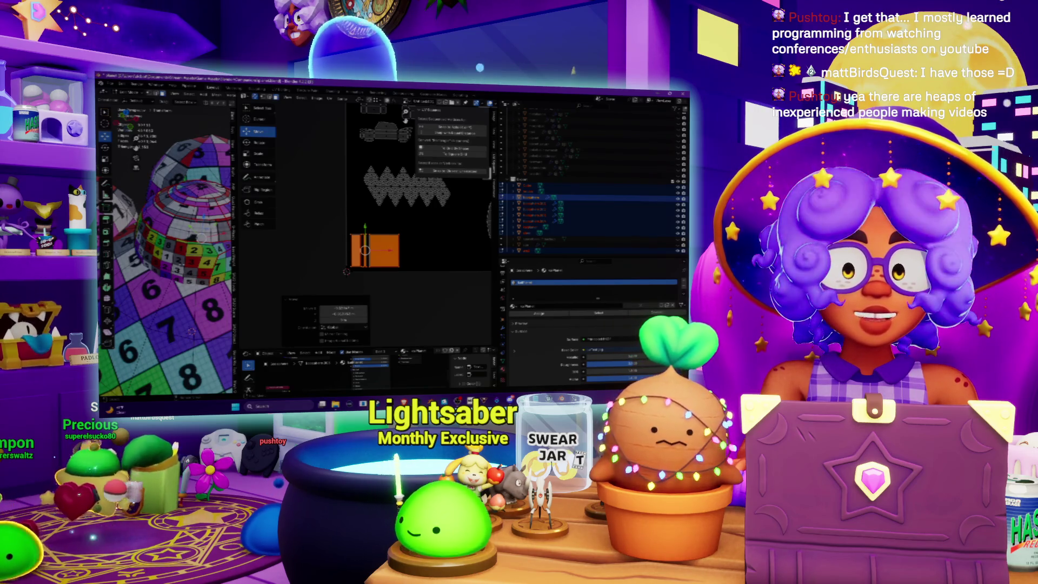
pyautogui.moveTo(179, 254); pyautogui.dragTo(276, 252, button='middle')
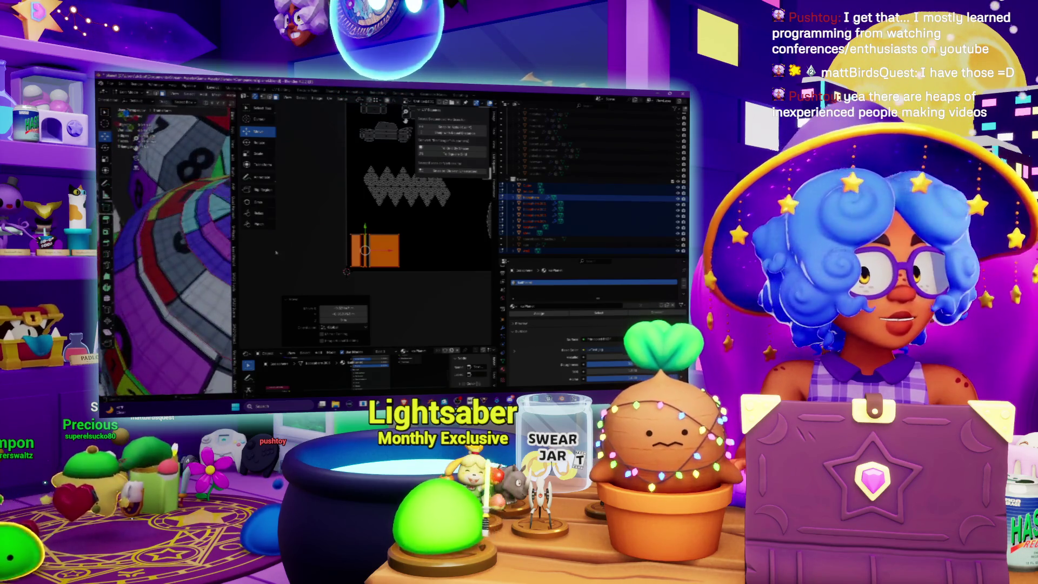
pyautogui.keyDown('shift'); pyautogui.moveTo(374, 247); pyautogui.dragTo(395, 247, button='middle'); pyautogui.keyUp('shift')
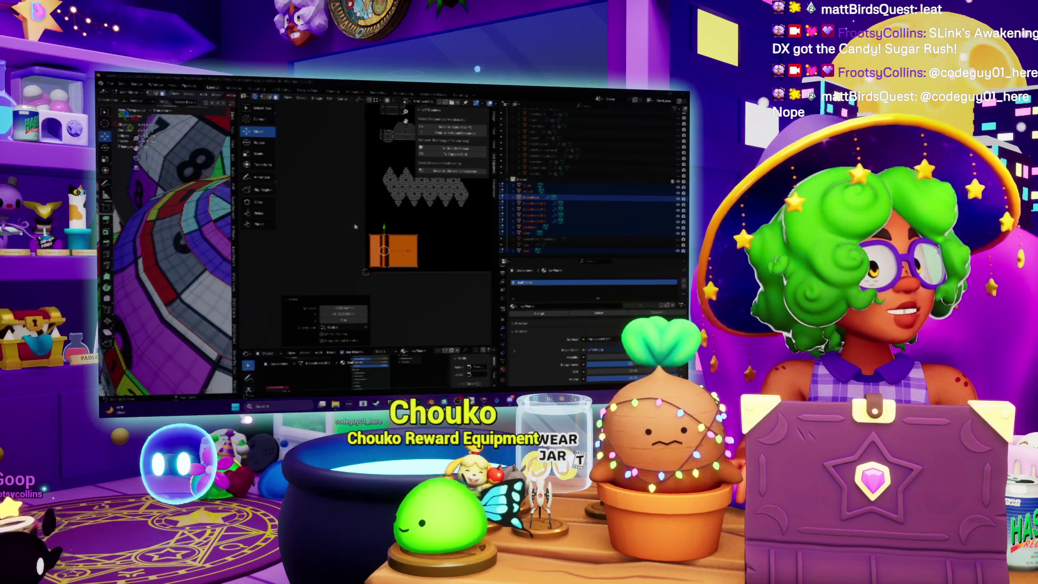
pyautogui.scroll(4, 373, 219)
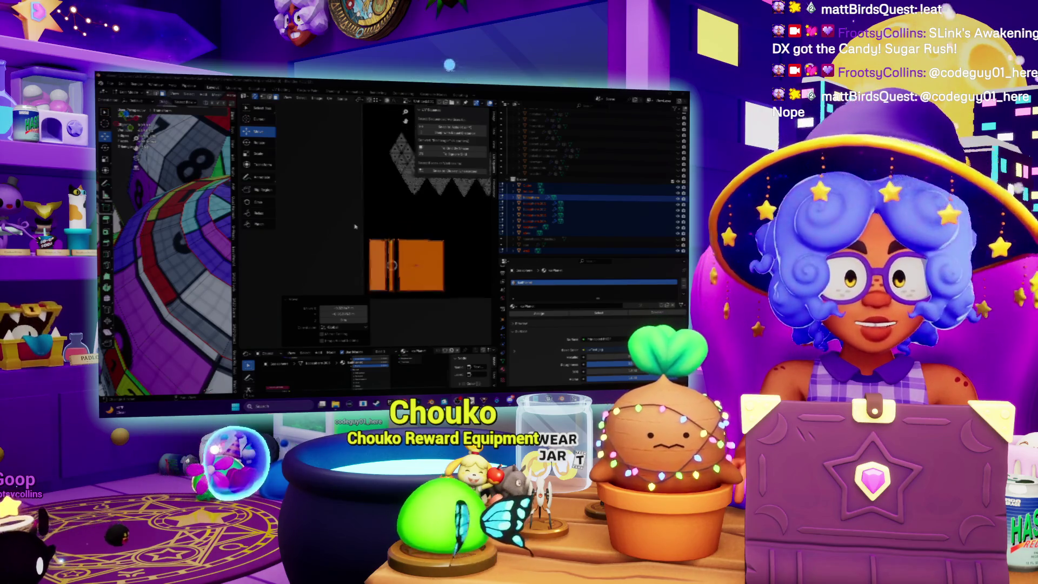
pyautogui.scroll(-8, 375, 213)
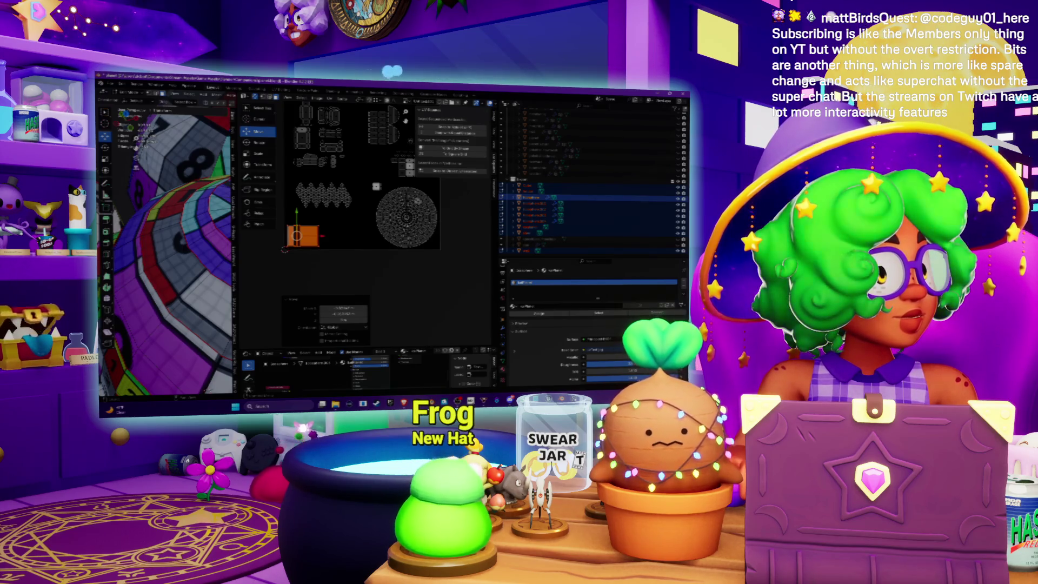
pyautogui.scroll(3, 379, 271)
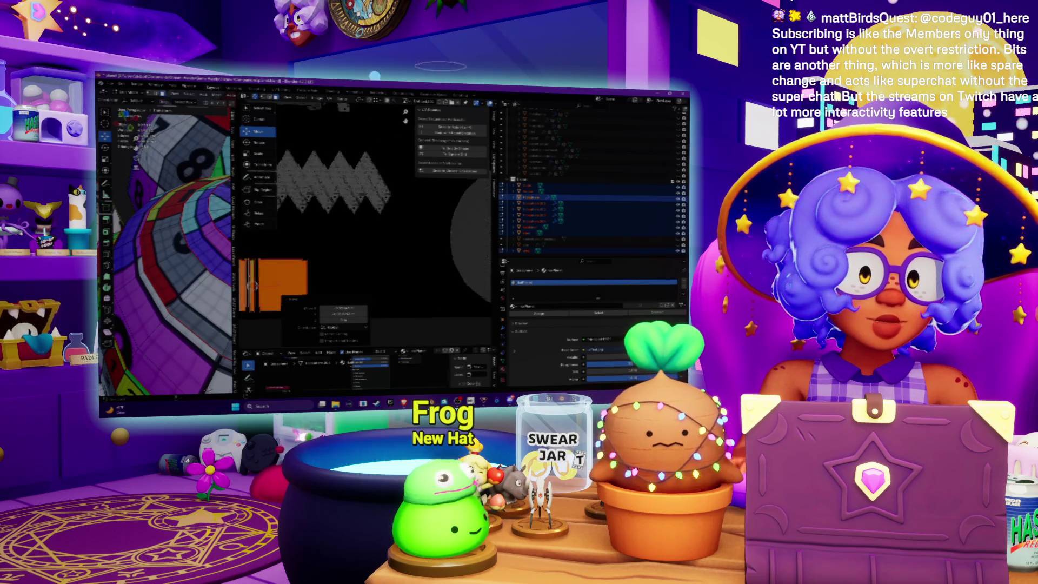
pyautogui.scroll(-3, 428, 272)
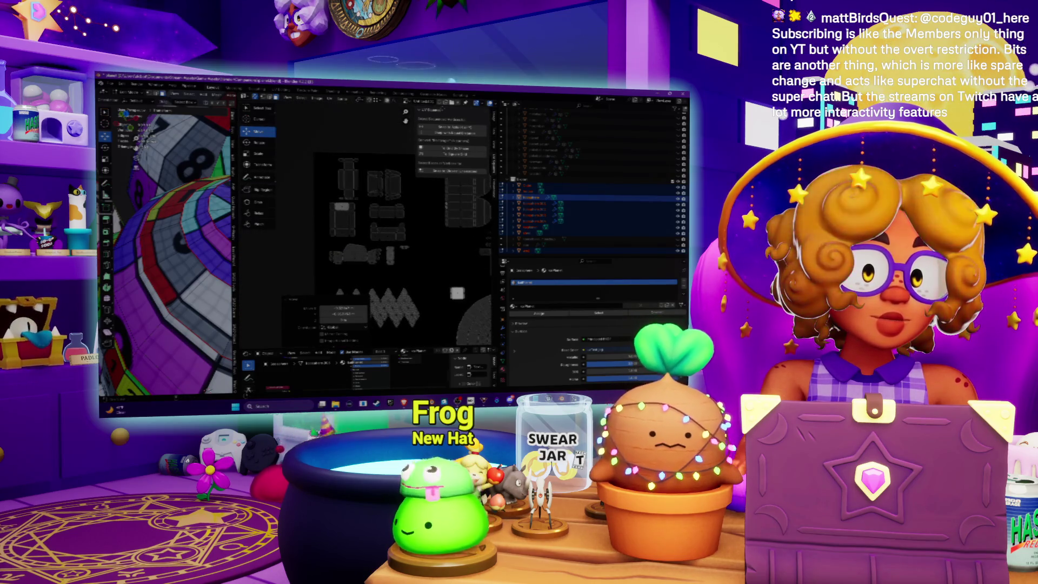
# Orbit the mesh and select a small UV island near the round disc to inspect it
pyautogui.scroll(-5, 165, 254)
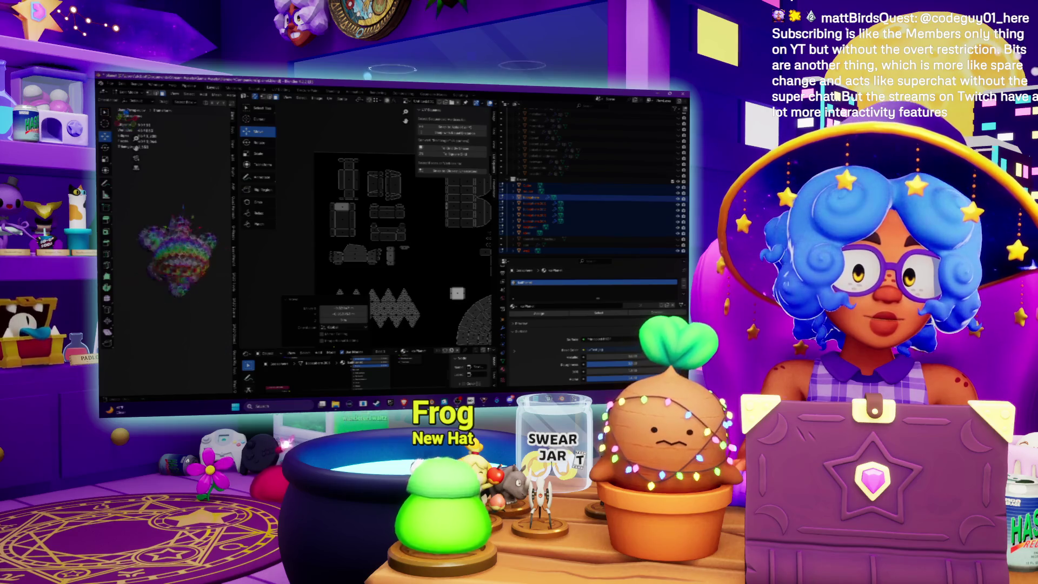
pyautogui.moveTo(165, 254); pyautogui.dragTo(173, 233, button='middle')
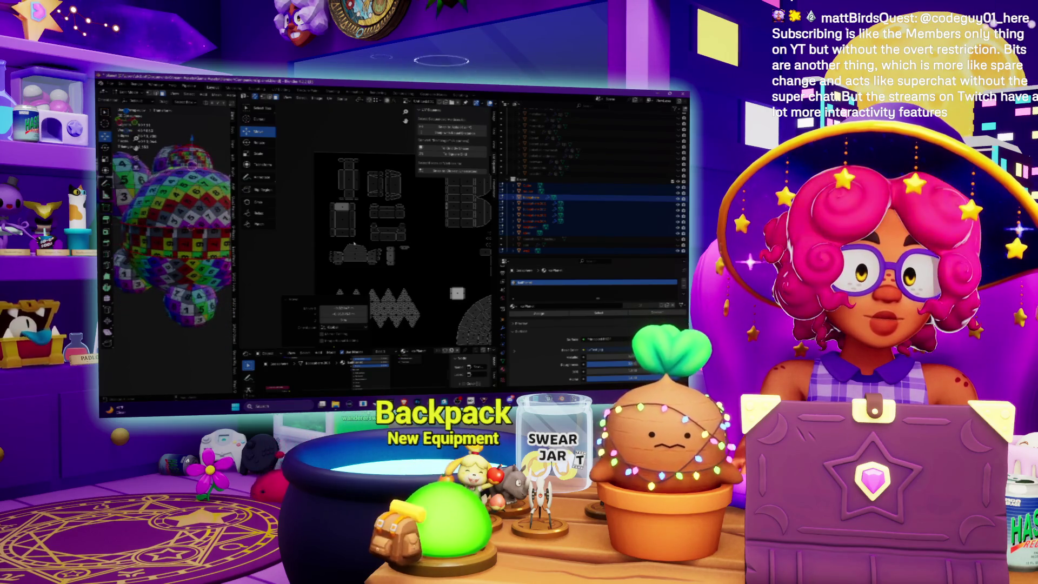
pyautogui.scroll(2, 393, 238)
pyautogui.moveTo(393, 237); pyautogui.dragTo(367, 218, button='middle')
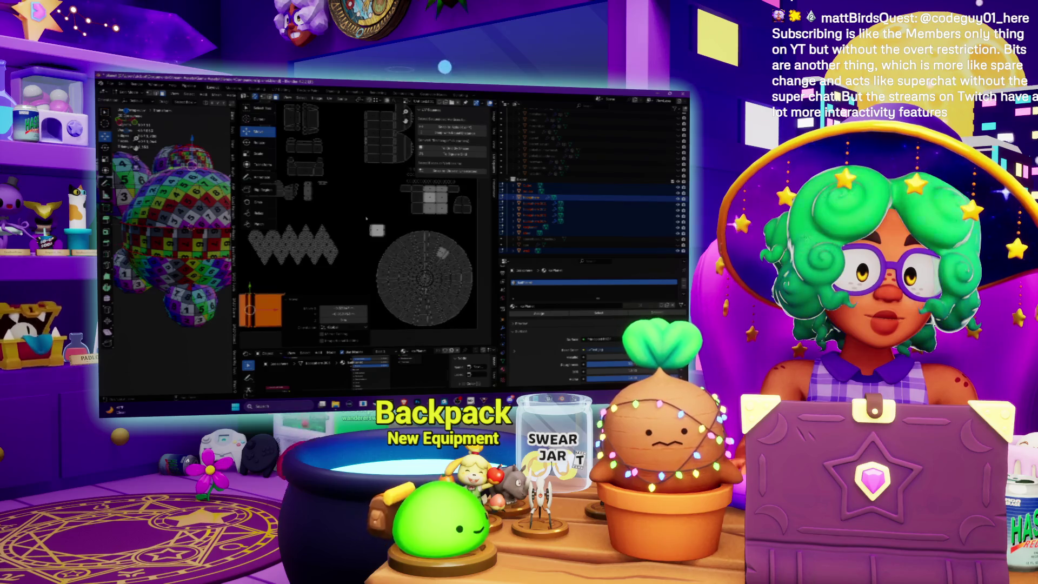
pyautogui.click(388, 243)
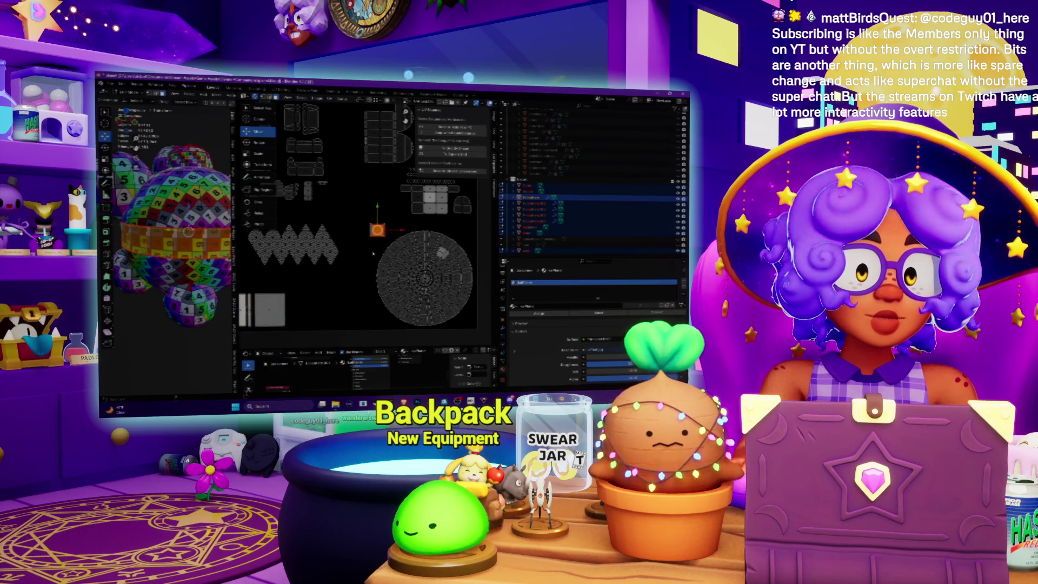
pyautogui.moveTo(373, 253); pyautogui.dragTo(409, 226, button='middle')
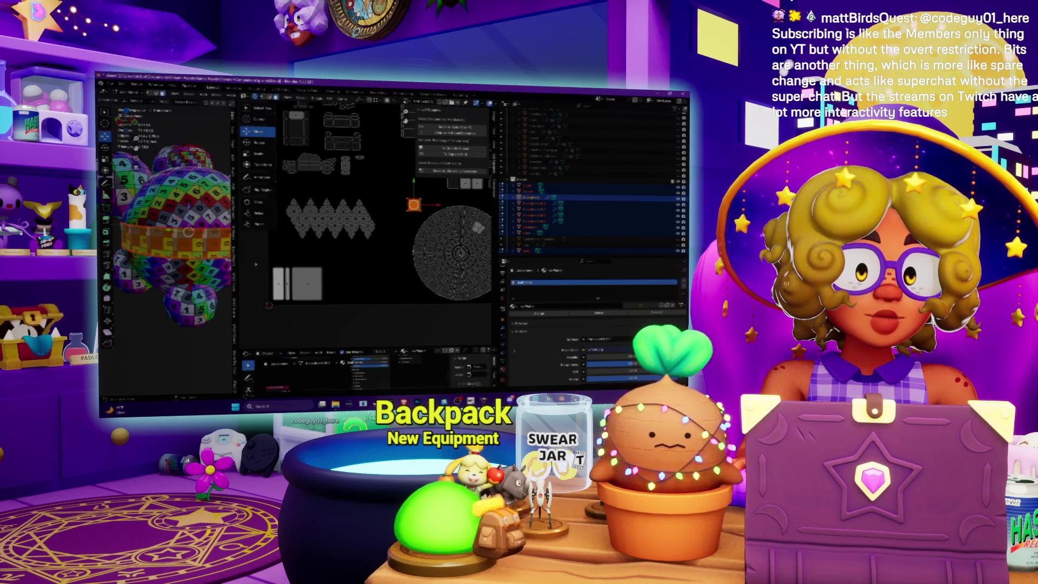
# Select the rectangular island, recentre on the orange island, then load another object's UVs from the Outliner
pyautogui.click(303, 287)
pyautogui.moveTo(355, 277); pyautogui.dragTo(369, 327, button='middle')
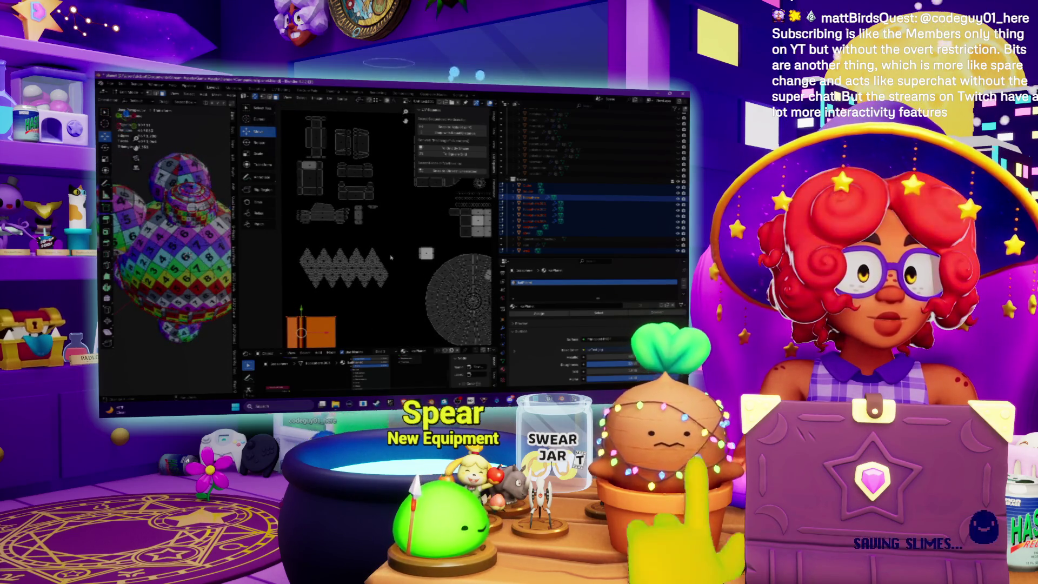
pyautogui.scroll(-3, 390, 258)
pyautogui.scroll(5, 298, 315)
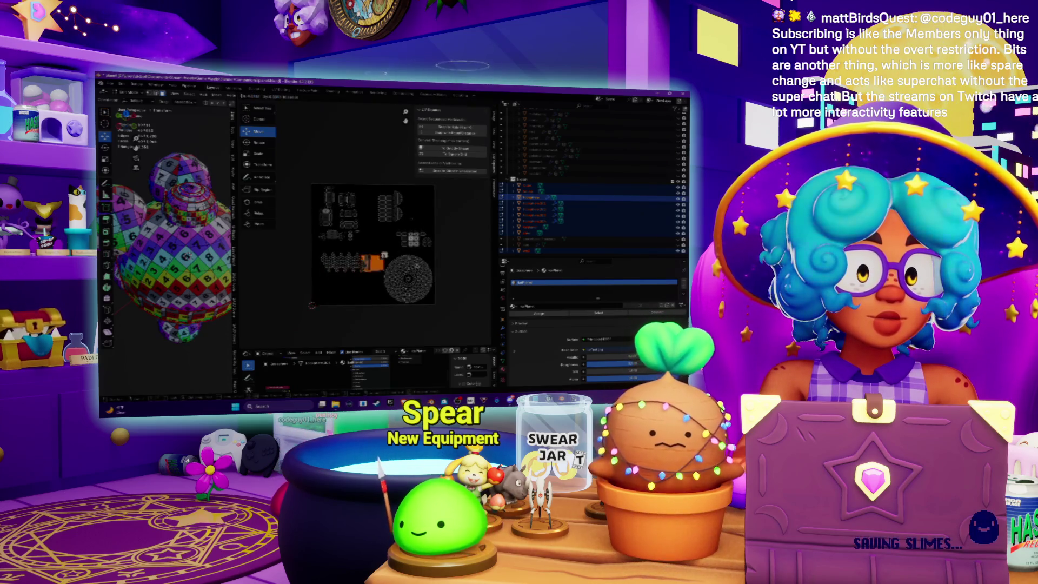
pyautogui.moveTo(298, 315)
pyautogui.mouseDown(button='middle')
pyautogui.moveTo(255, 331)
pyautogui.moveTo(436, 227)
pyautogui.moveTo(388, 287)
pyautogui.moveTo(328, 286)
pyautogui.mouseUp(button='middle')
pyautogui.scroll(-2, 352, 271)
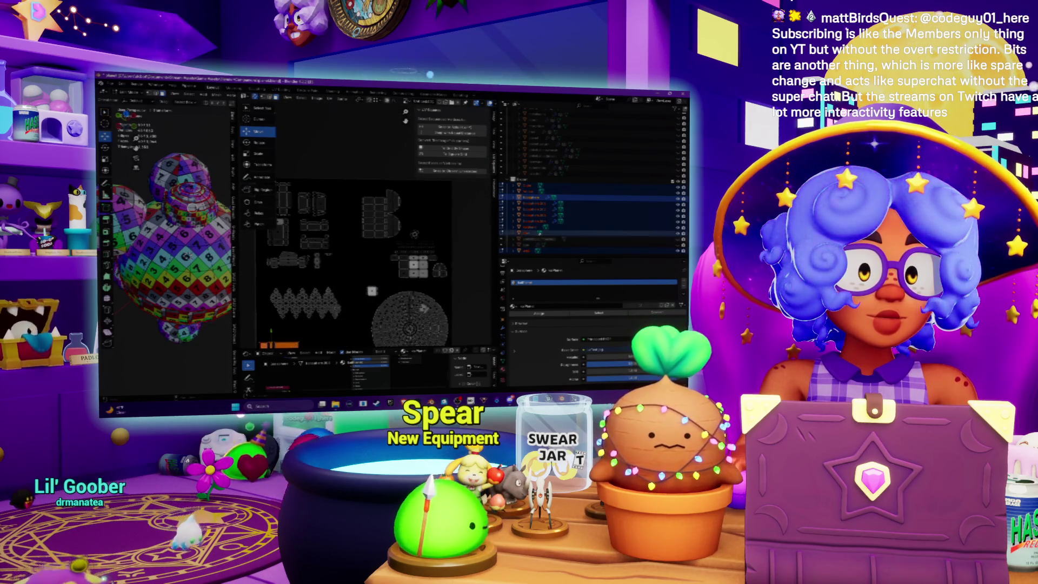
pyautogui.click(525, 246)
pyautogui.click(525, 250)
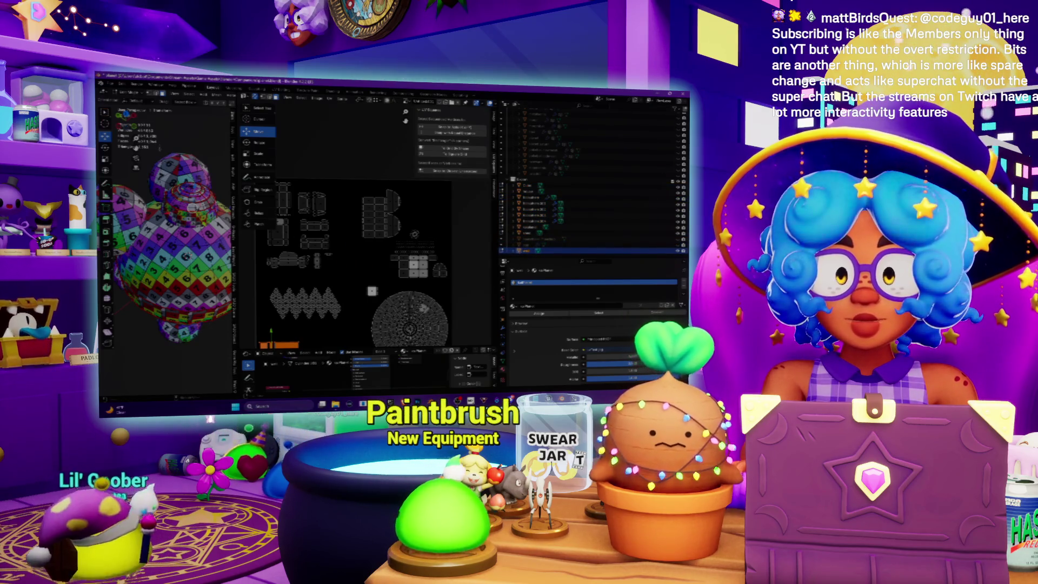
# Try shrinking all of the object's UV islands into a cluster, then undo it
pyautogui.press('a')
pyautogui.press('s')
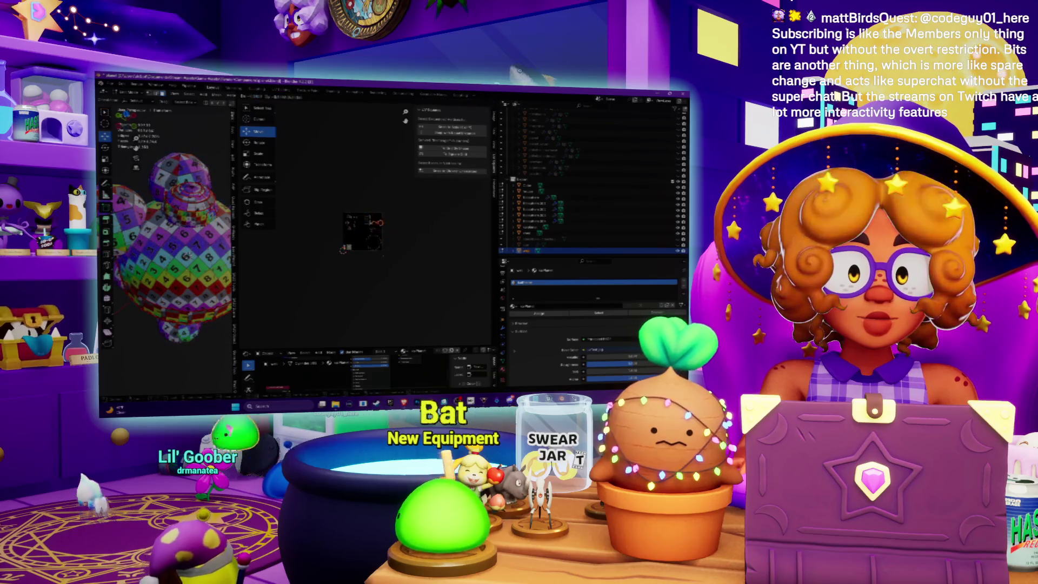
pyautogui.click(335, 264)
pyautogui.hotkey('ctrl', 'z')
pyautogui.hotkey('ctrl', 'z')
pyautogui.hotkey('ctrl', 'z')
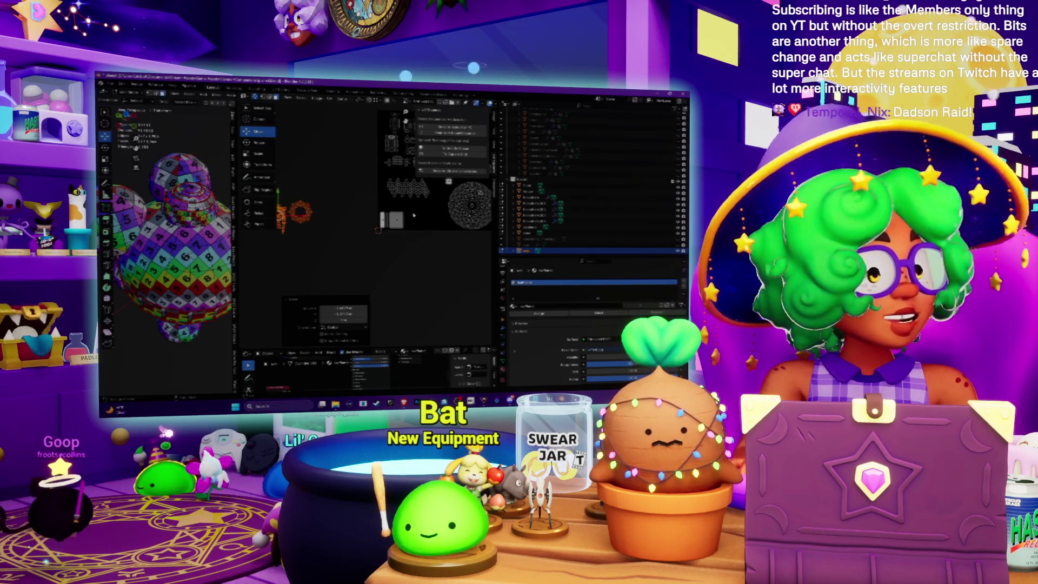
# Move the rectangular image island down-left below the orange ring islands
pyautogui.keyDown('shift'); pyautogui.moveTo(333, 247); pyautogui.dragTo(351, 260, button='middle'); pyautogui.keyUp('shift')
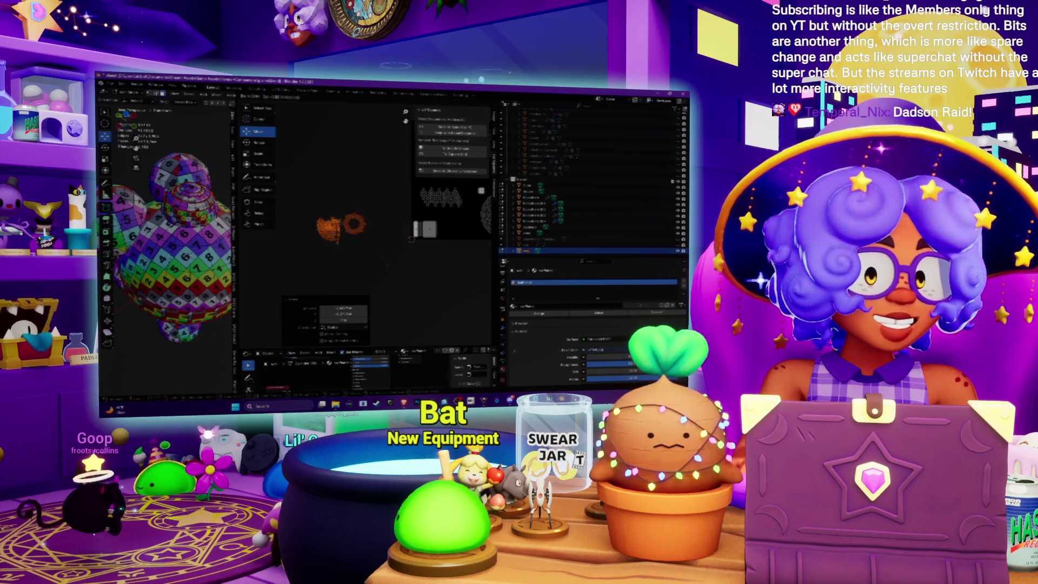
pyautogui.scroll(3, 431, 265)
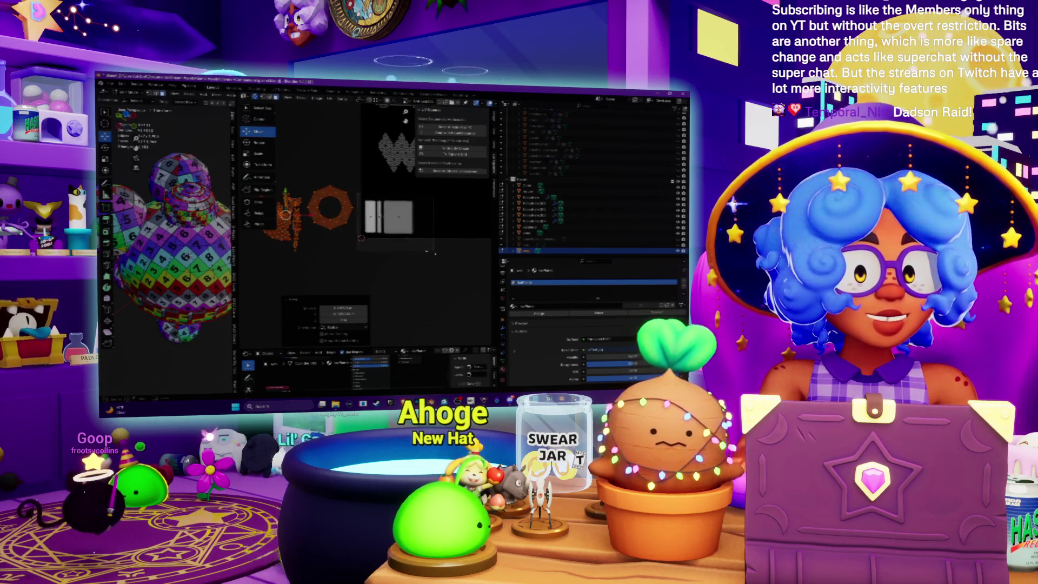
pyautogui.click(390, 216)
pyautogui.moveTo(389, 216); pyautogui.dragTo(356, 256)
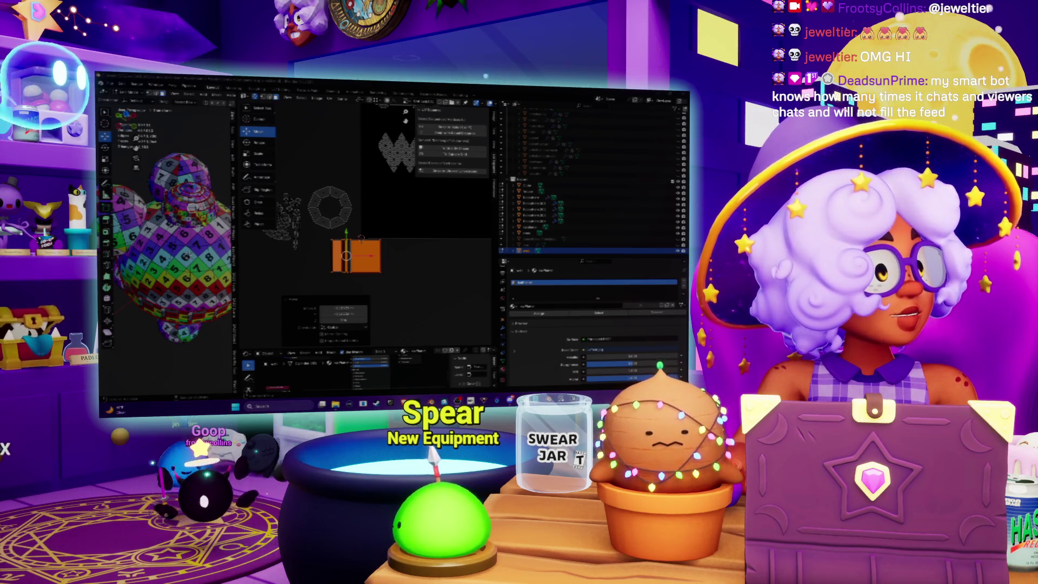
# Switch from Blender to the browser showing the Twitch channel page
pyautogui.hotkey('alt', 'Tab')
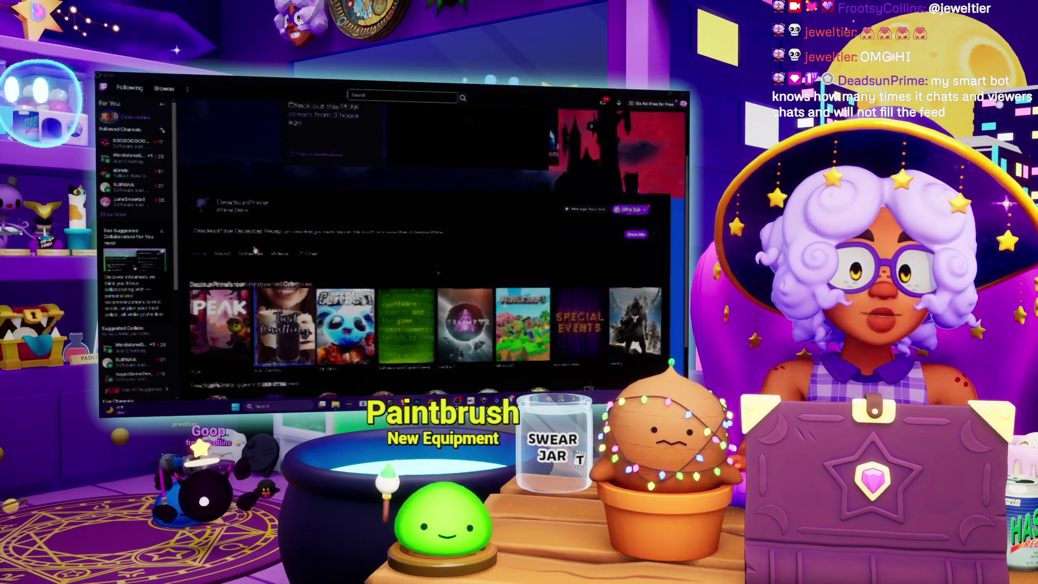
# Open the Twitch channel's Videos section and scroll through its list of recent videos
pyautogui.click(280, 290)
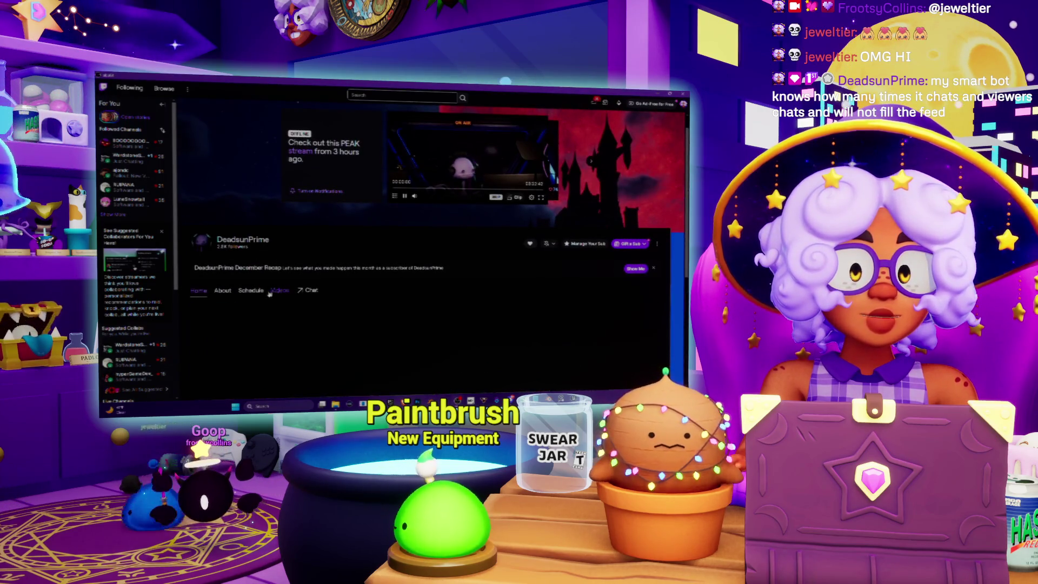
pyautogui.scroll(-2, 251, 285)
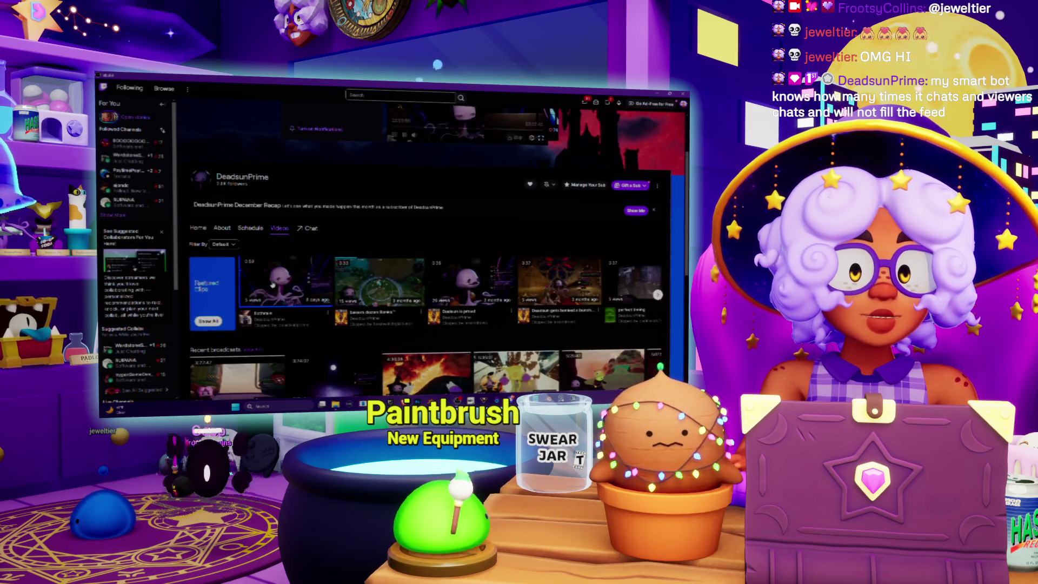
pyautogui.scroll(3, 273, 285)
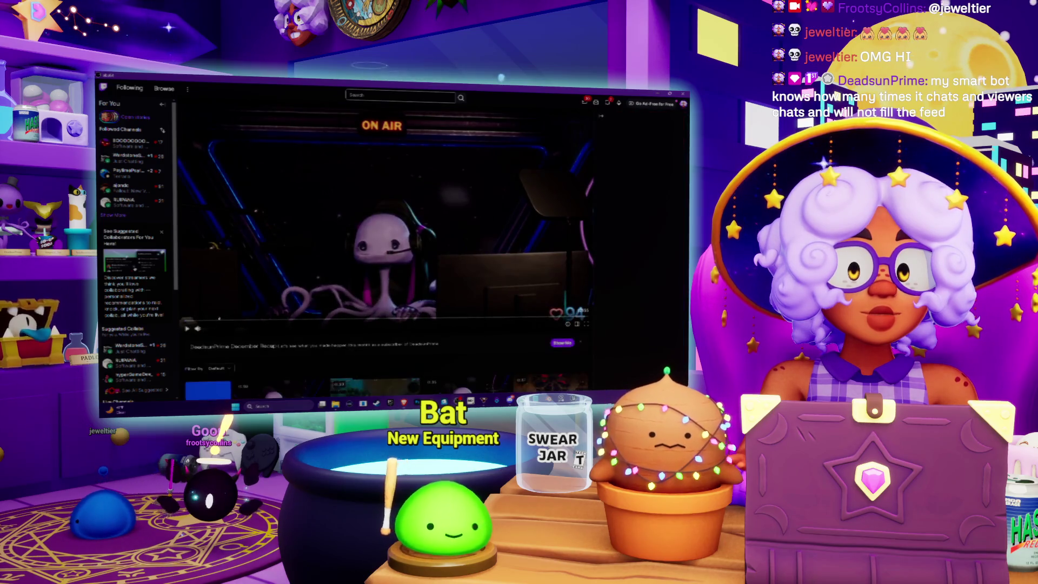
# Play one of the channel's videos, then return to the Blender window
pyautogui.click(346, 385)
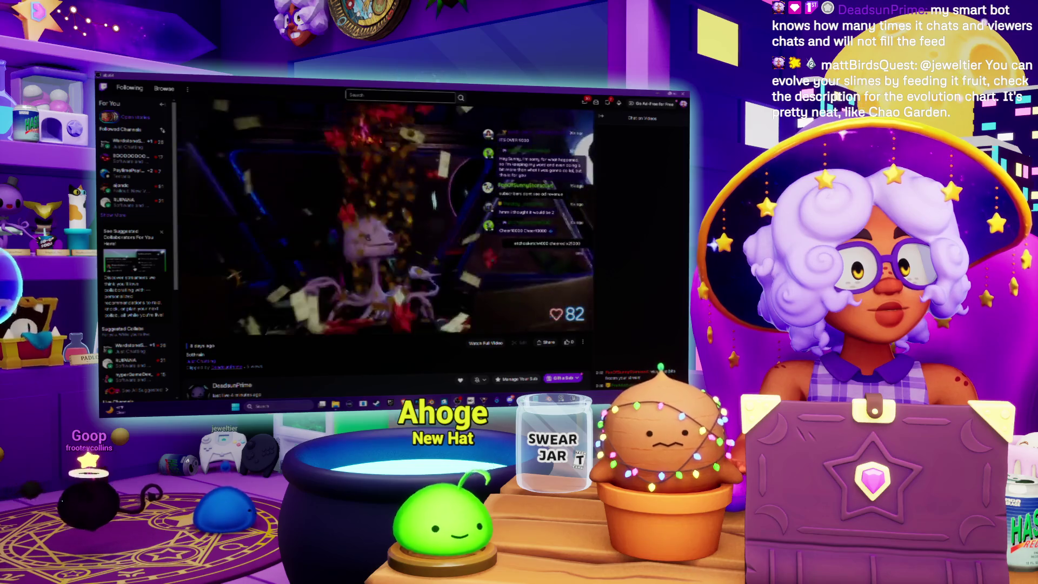
pyautogui.hotkey('alt', 'Tab')
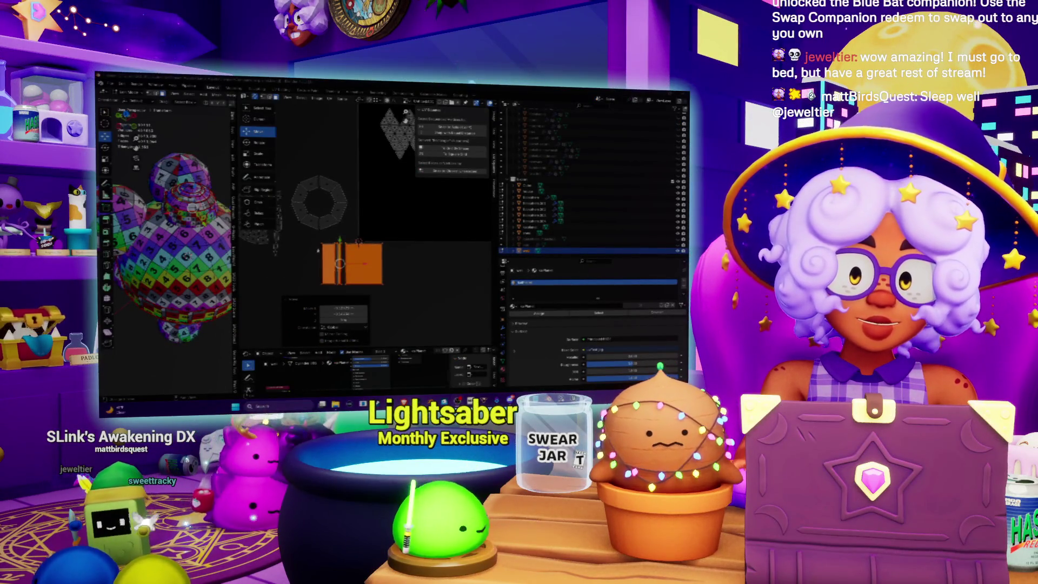
# Move the selected orange UV islands up and right in the atlas, then switch to Spotify
pyautogui.moveTo(351, 259); pyautogui.dragTo(379, 254, button='middle')
pyautogui.scroll(-5, 343, 245)
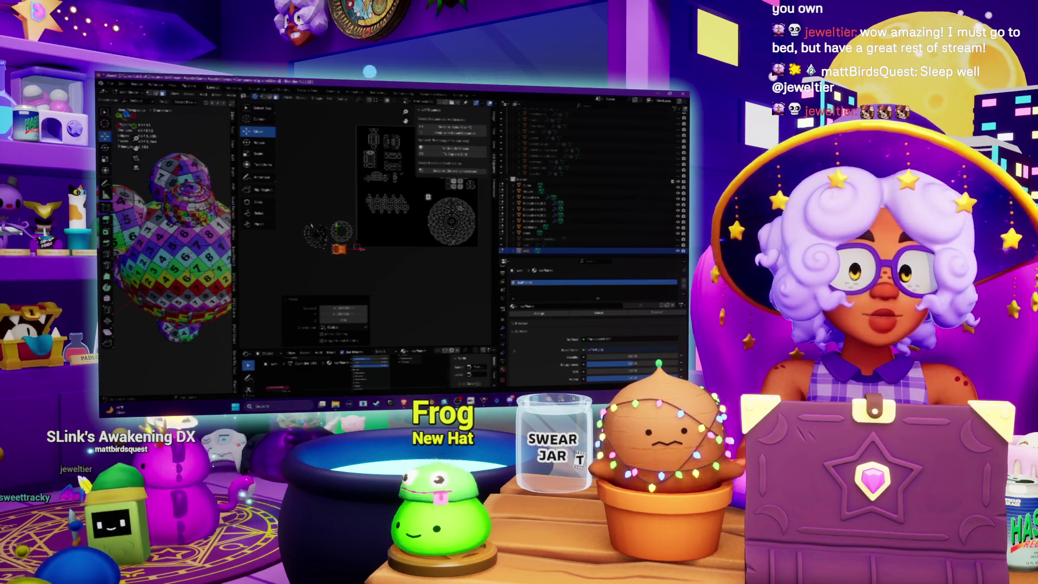
pyautogui.moveTo(351, 268); pyautogui.dragTo(413, 266)
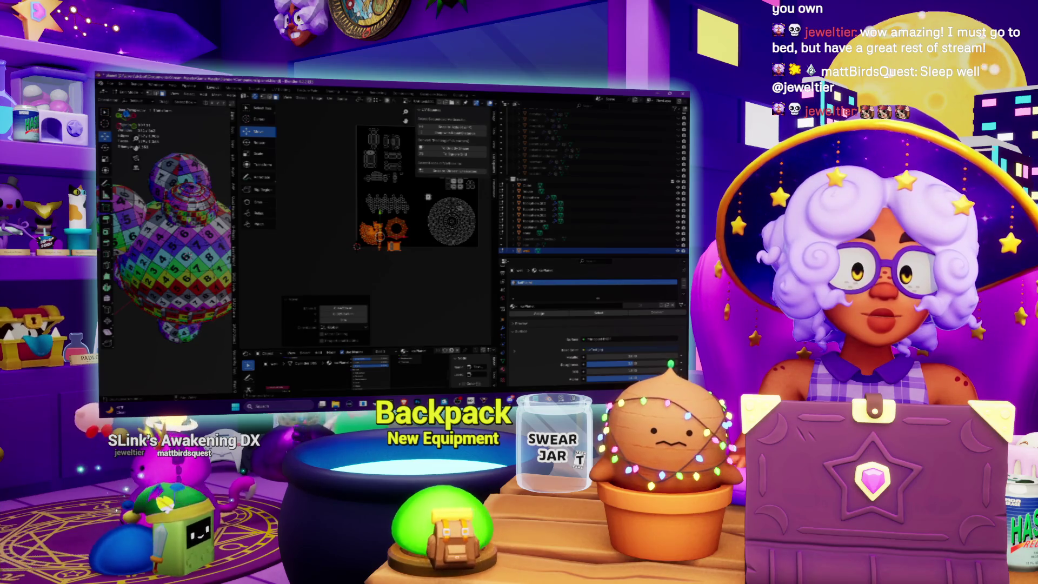
pyautogui.hotkey('alt', 'Tab')
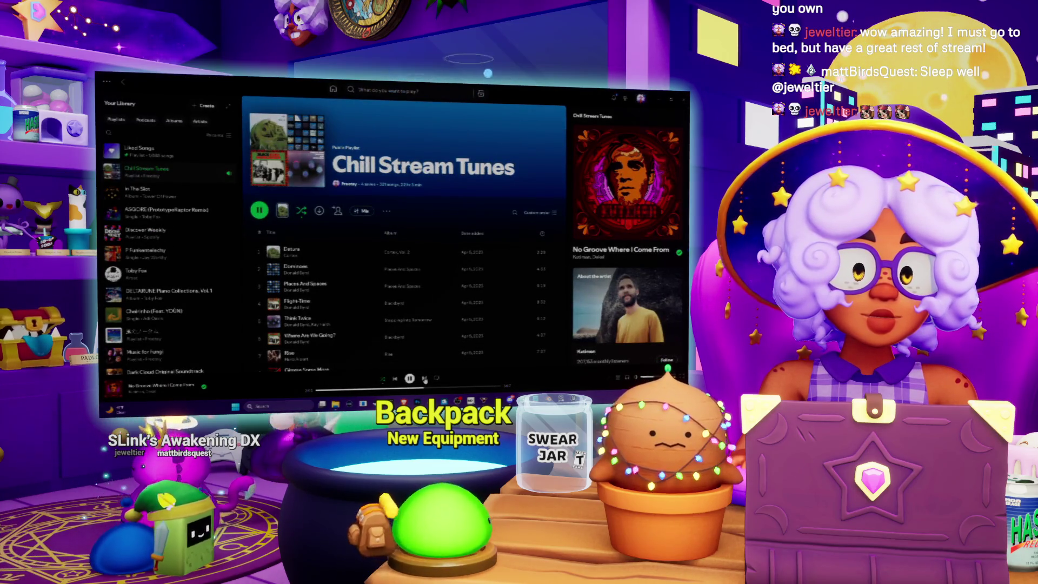
# Skip Spotify to the next song, Autumn in Ganymede, and return to Blender's UV view
pyautogui.click(425, 379)
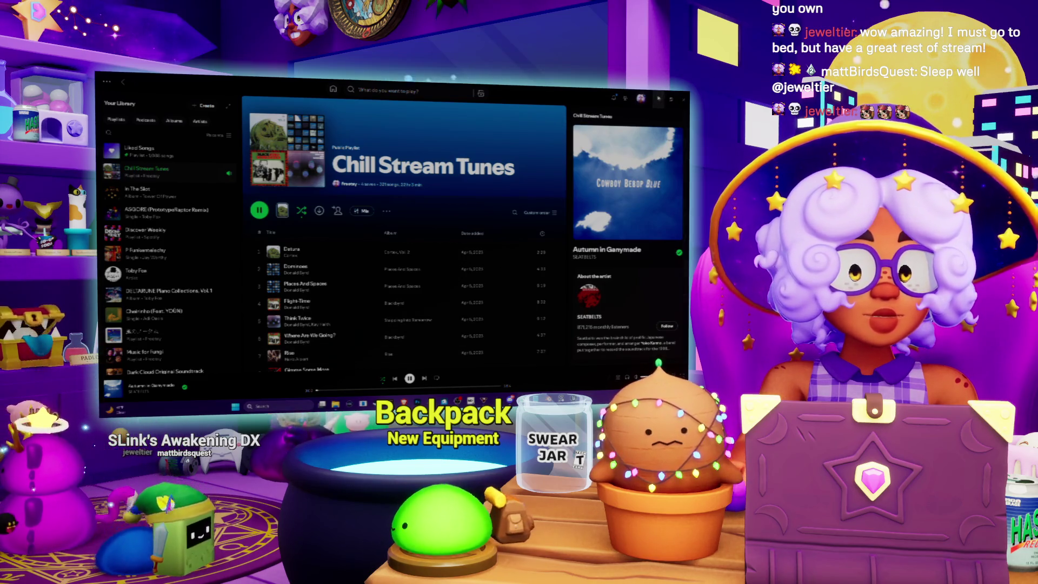
pyautogui.hotkey('alt', 'Tab')
pyautogui.moveTo(411, 216); pyautogui.dragTo(392, 247, button='middle')
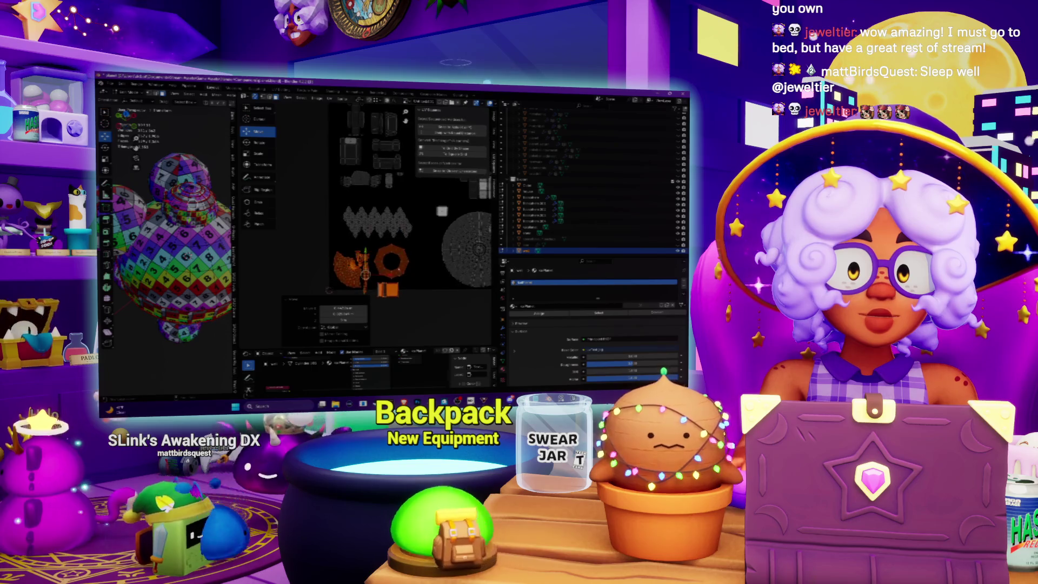
# Select the lower group of UV islands, including the orange rings, and pack them with Ctrl+P
pyautogui.click(417, 234)
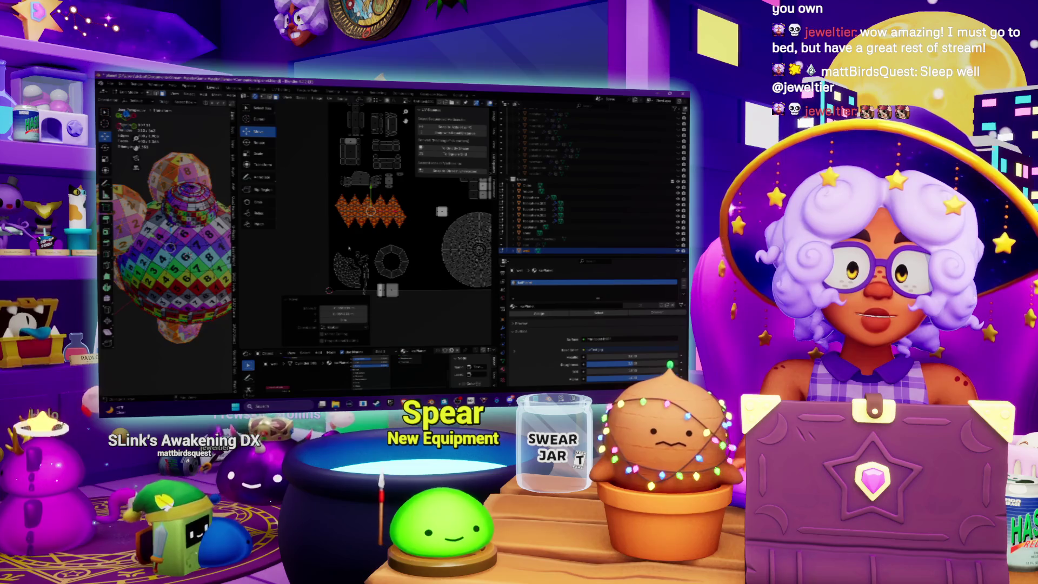
pyautogui.moveTo(406, 314); pyautogui.dragTo(409, 310)
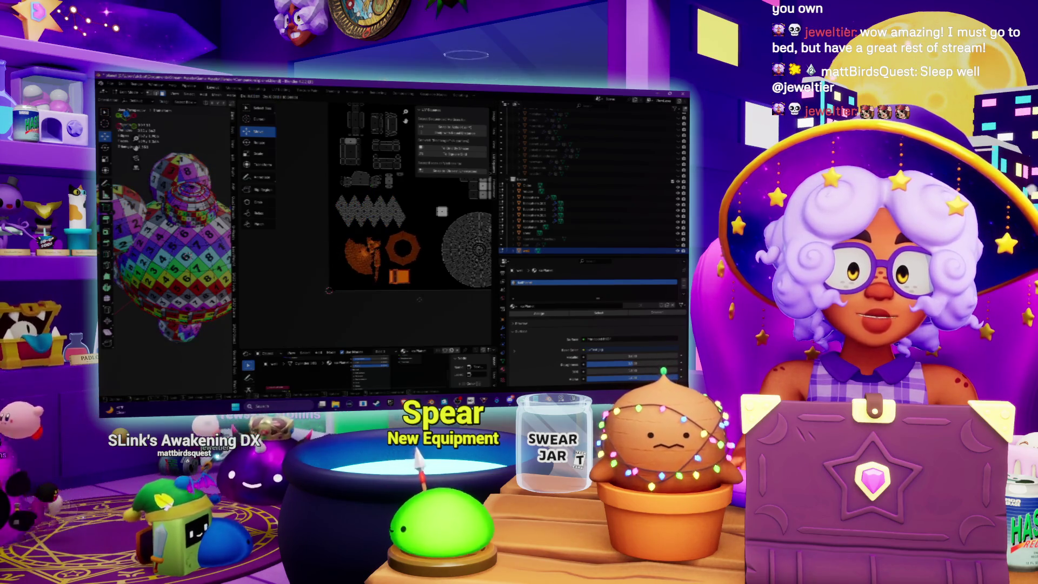
pyautogui.hotkey('ctrl', 'p')
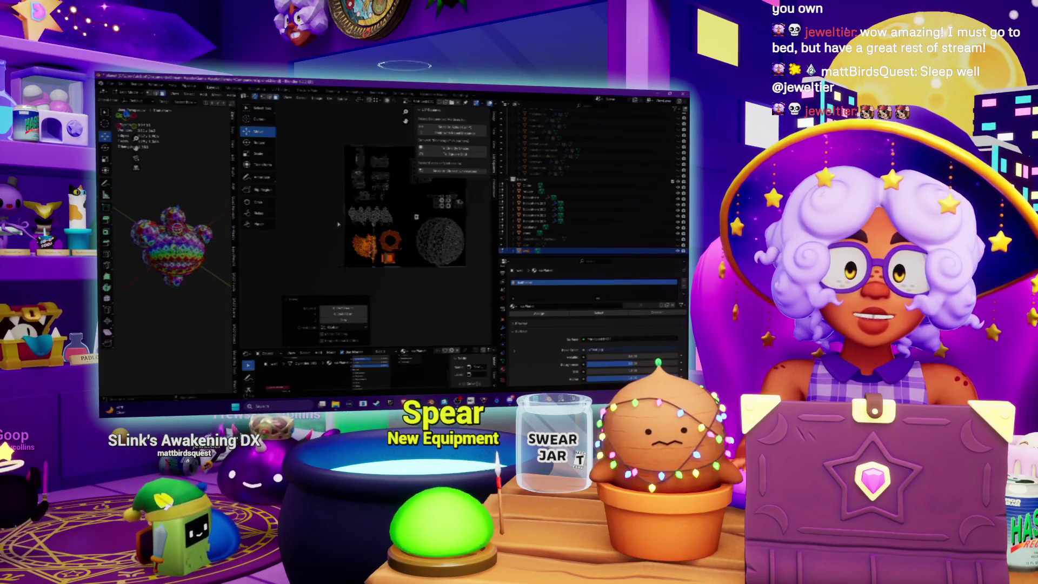
pyautogui.scroll(5, 378, 238)
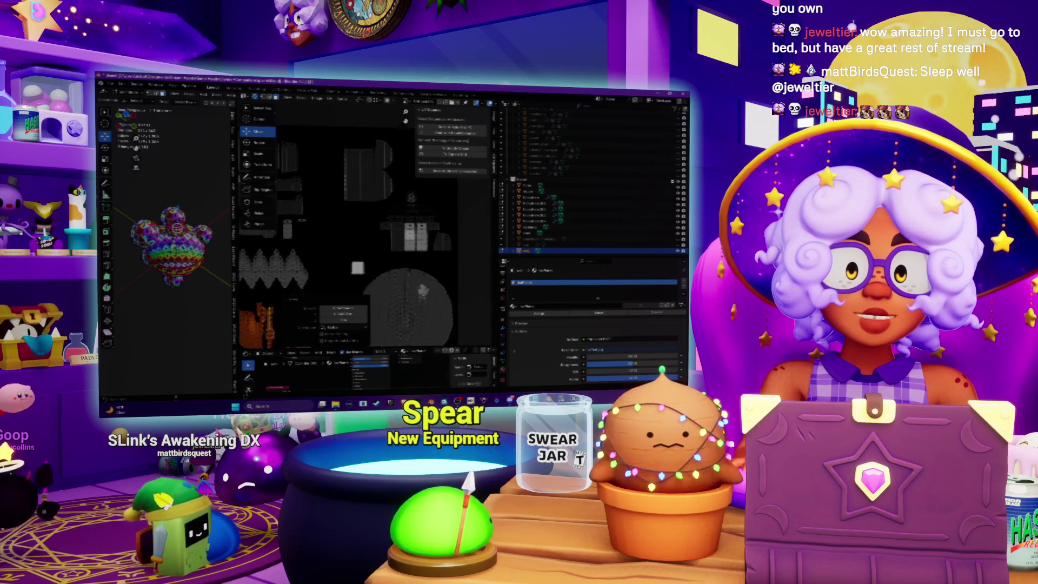
pyautogui.scroll(-5, 379, 227)
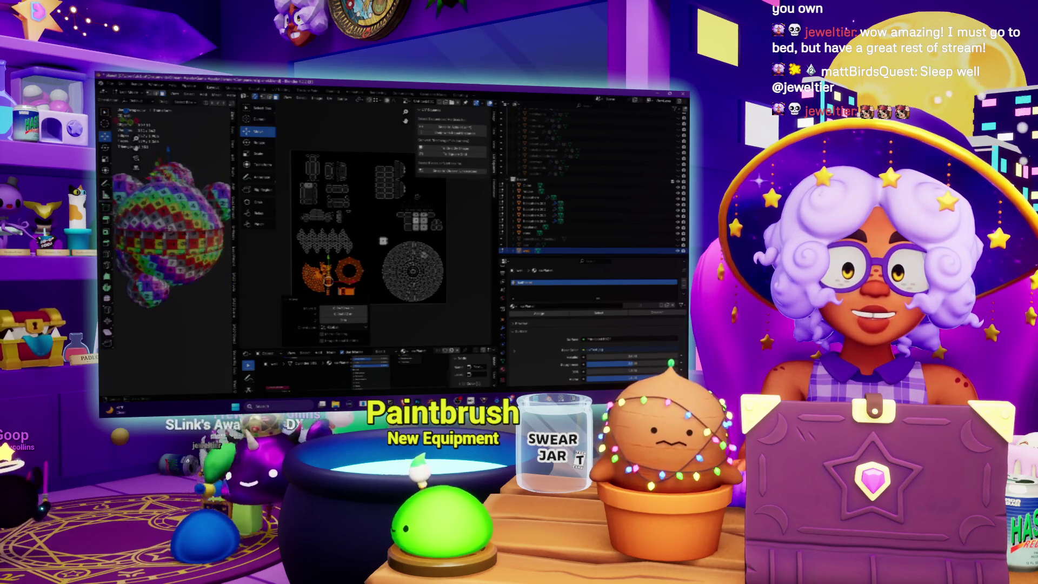
pyautogui.scroll(5, 171, 238)
# Widen and orbit the 3D view to inspect the dice's numbered checker texture, then restore the UV editor's space
pyautogui.moveTo(170, 238); pyautogui.dragTo(186, 238, button='middle')
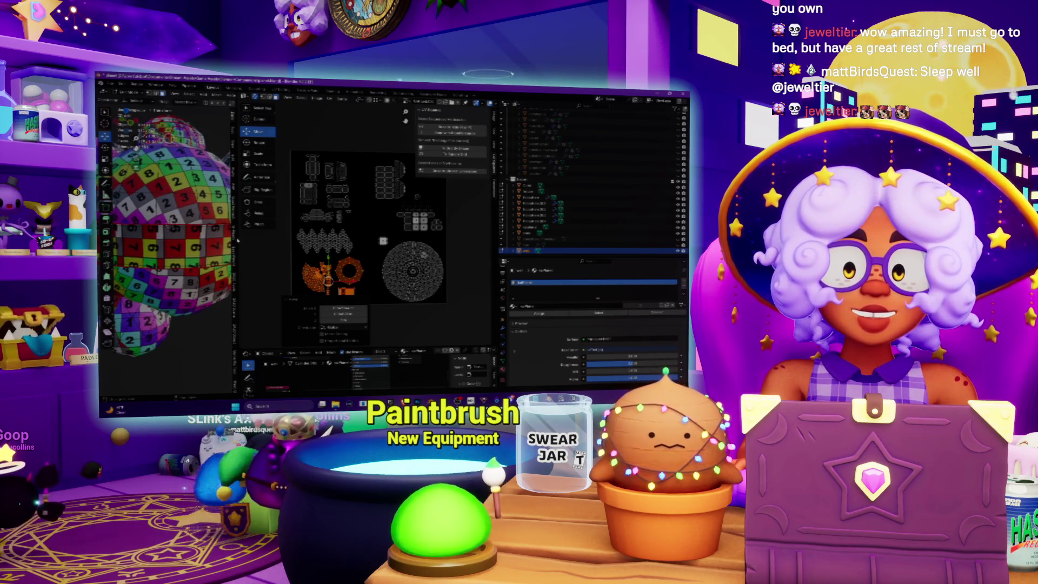
pyautogui.moveTo(236, 237); pyautogui.dragTo(314, 238)
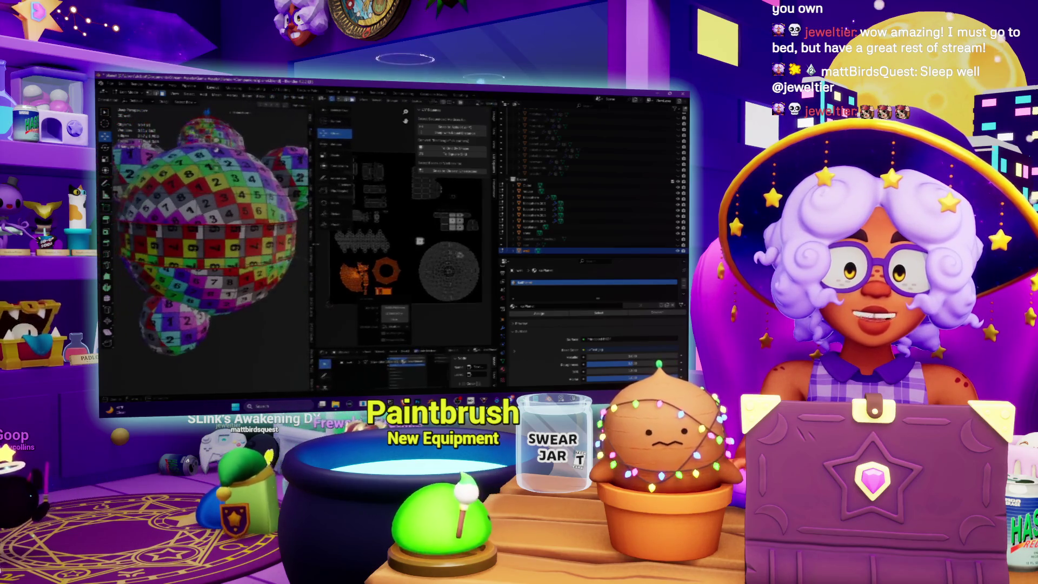
pyautogui.moveTo(206, 238); pyautogui.dragTo(254, 244, button='middle')
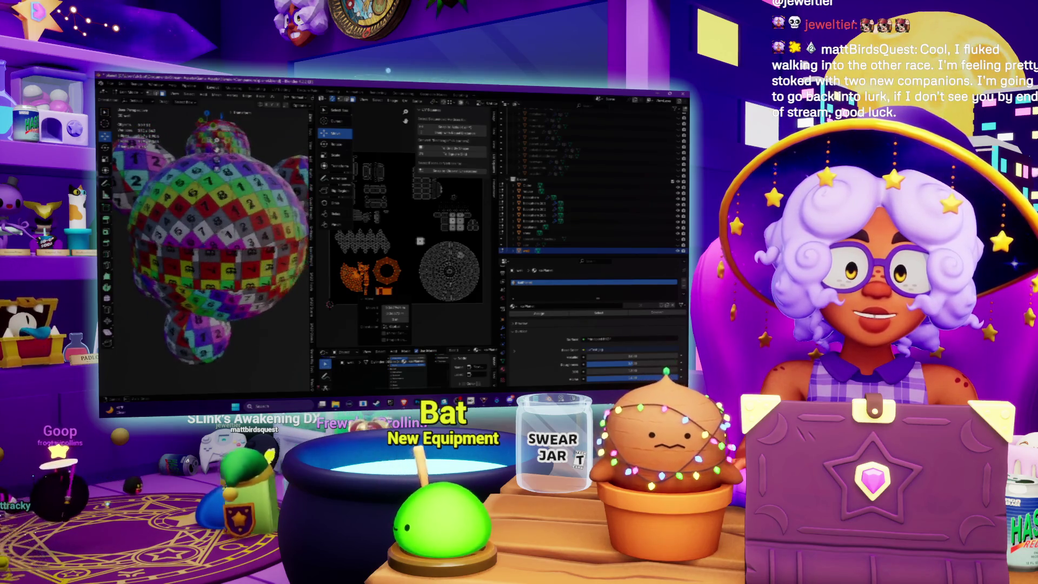
pyautogui.moveTo(216, 145); pyautogui.dragTo(217, 148, button='middle')
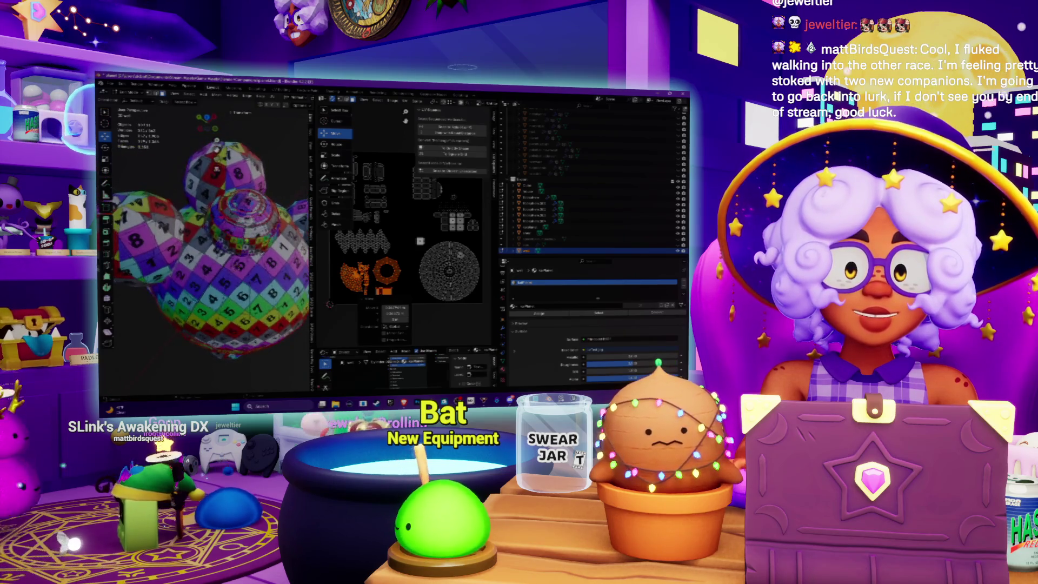
pyautogui.moveTo(315, 238); pyautogui.dragTo(229, 238)
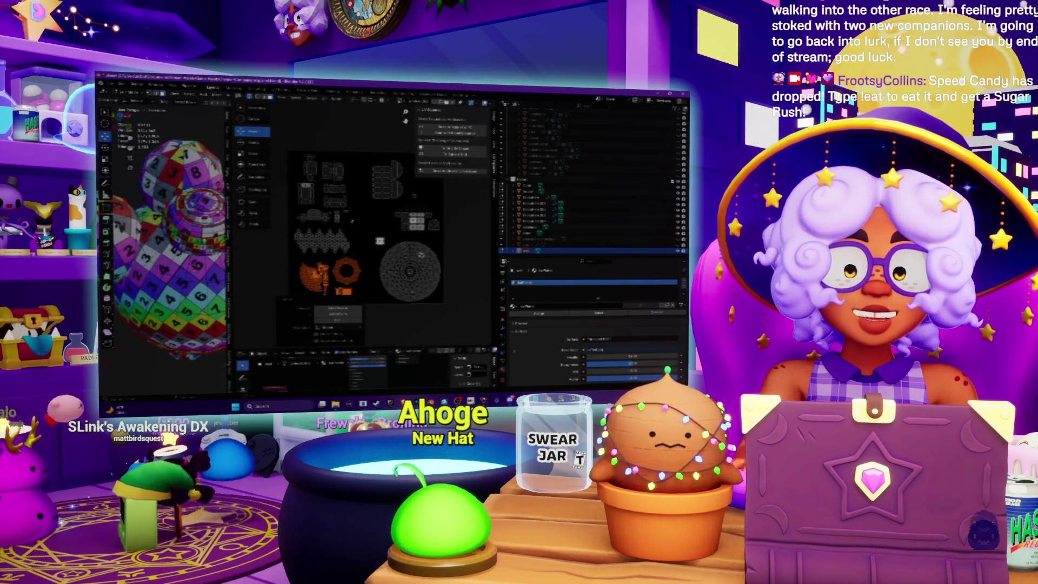
pyautogui.scroll(-2, 382, 255)
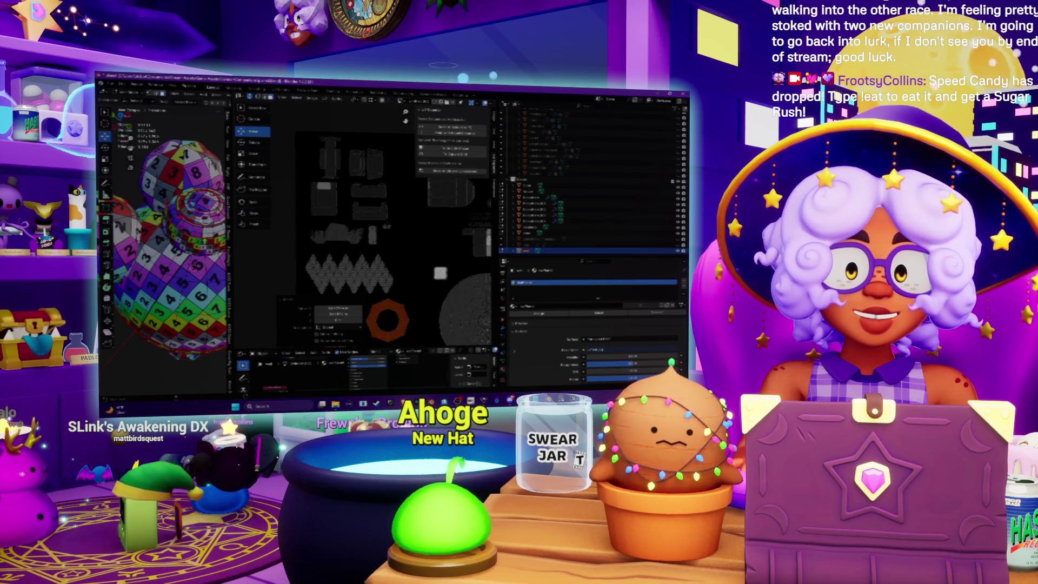
pyautogui.scroll(-2, 381, 255)
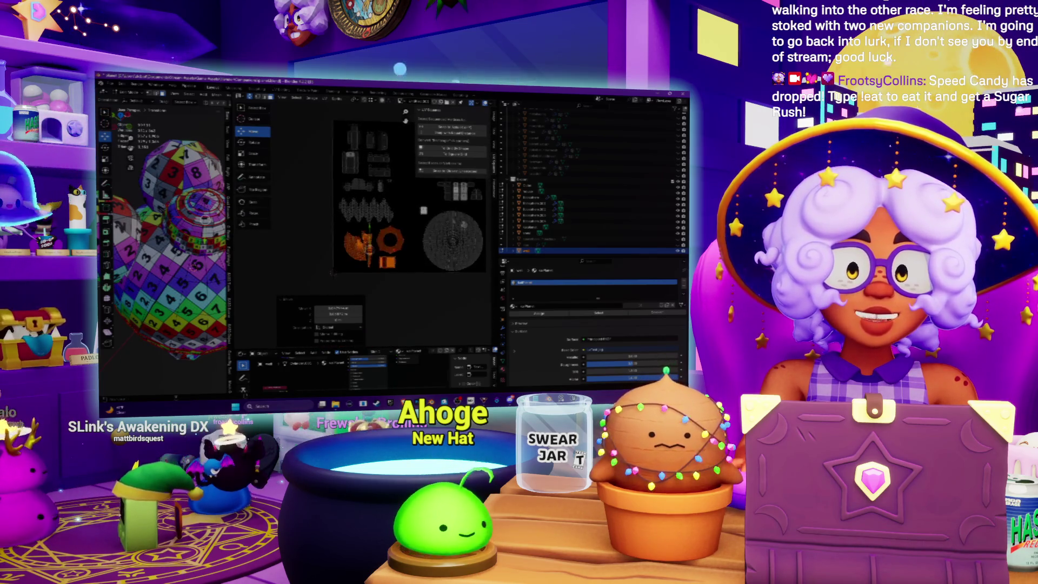